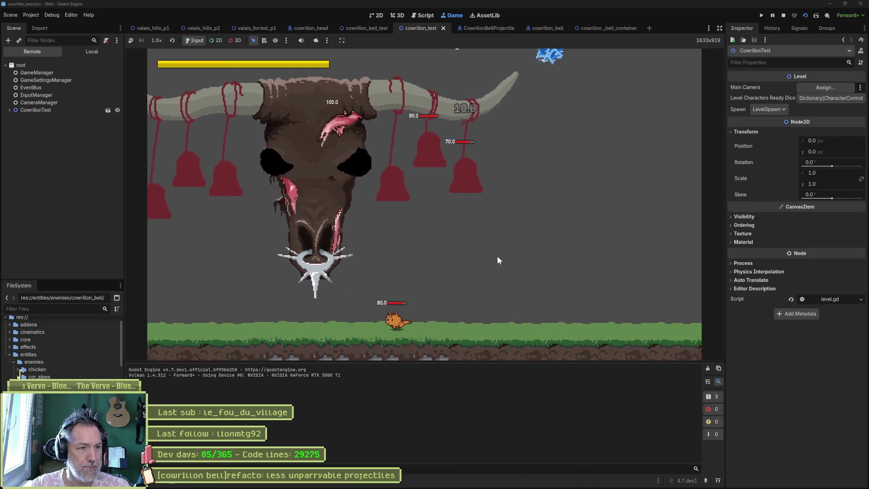
Step: Stop the test game, view the 'less unparryable projectiles' task in Asana, and return to Godot
key("F8")
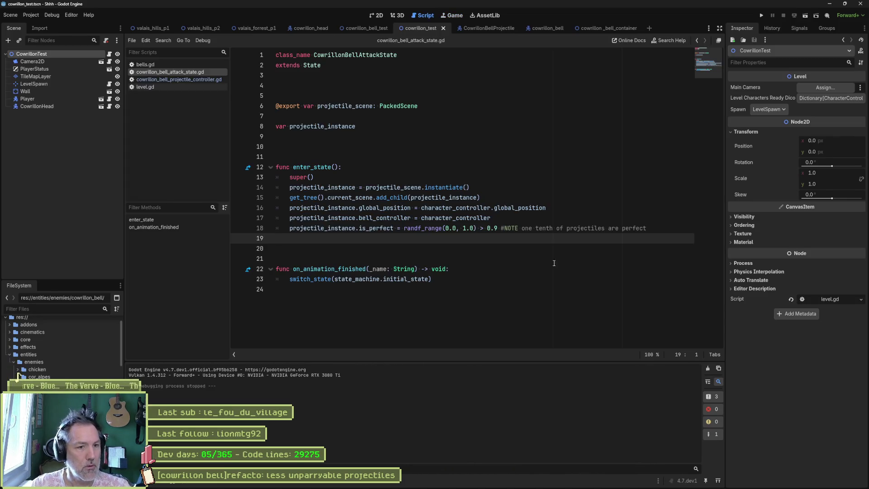
key("alt+Tab")
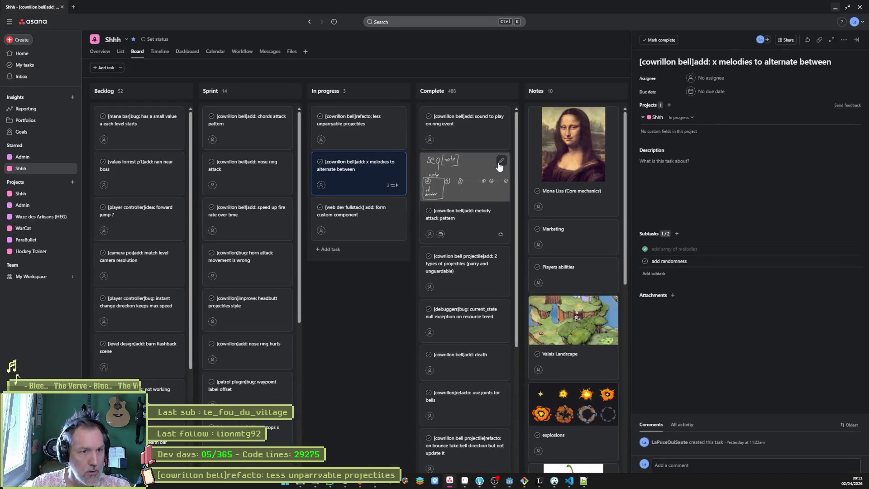
left_click(372, 136)
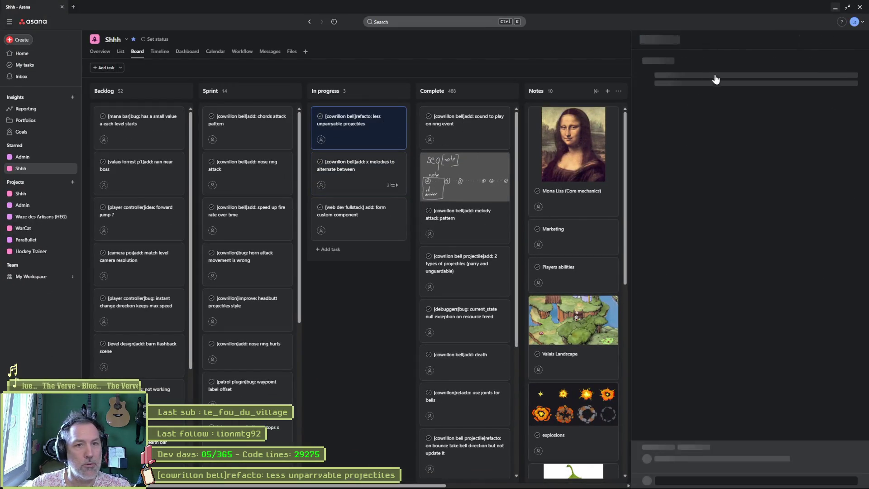
left_click(735, 64)
key("alt+Tab")
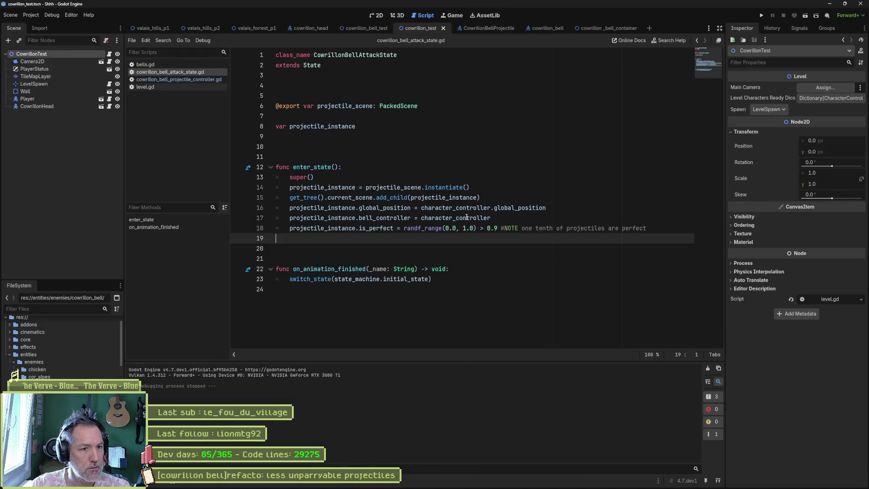
Step: Declare a perfect_projectile_percentage variable with default 0.1 below the projectile_scene export
mouse_move(467, 218)
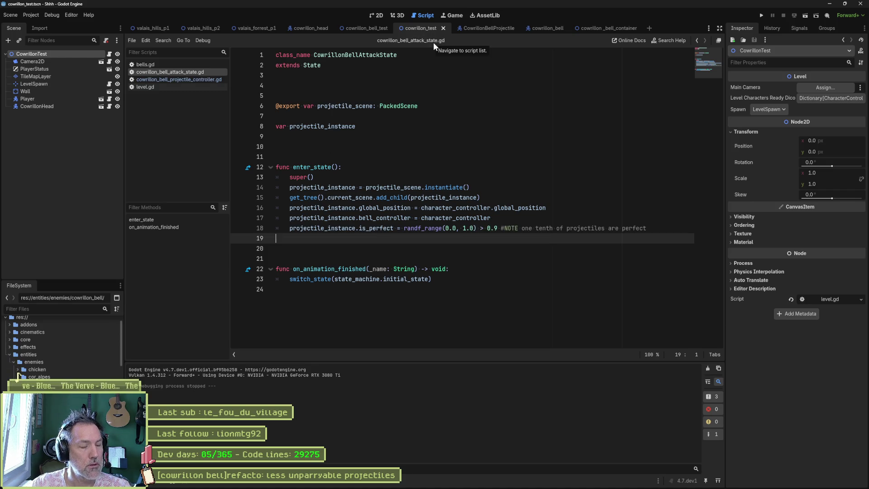
left_click(423, 106)
key("Return")
type("@export ")
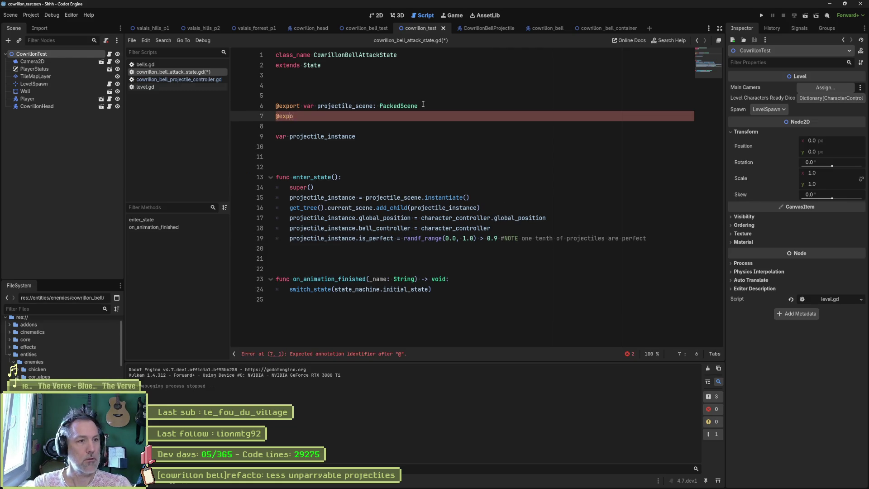
type("var perf")
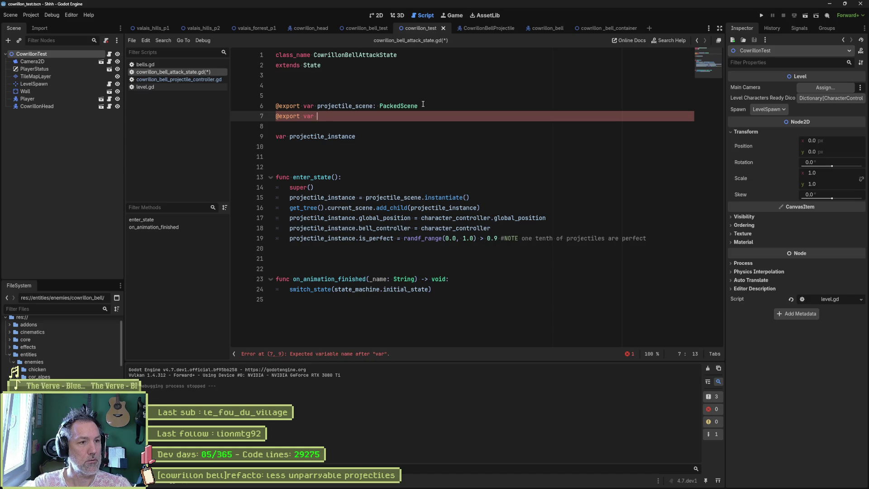
type("ect")
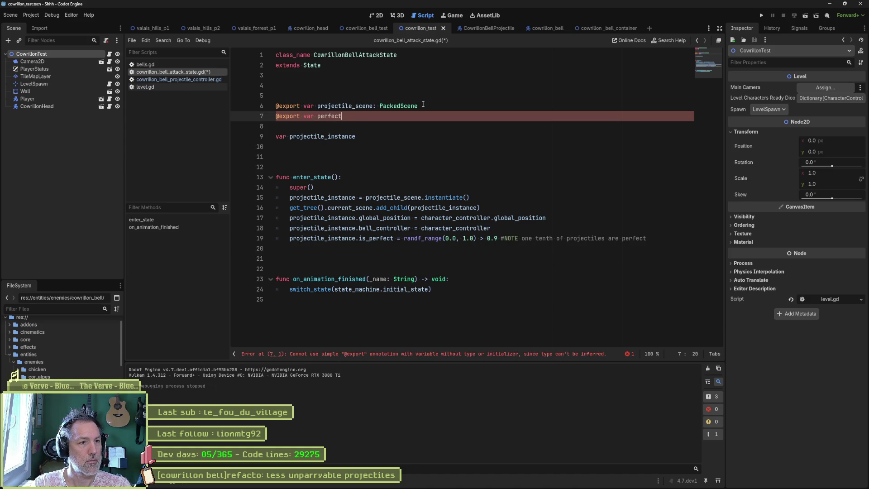
key("BackSpace")
key("BackSpace")
key("BackSpace")
type("is")
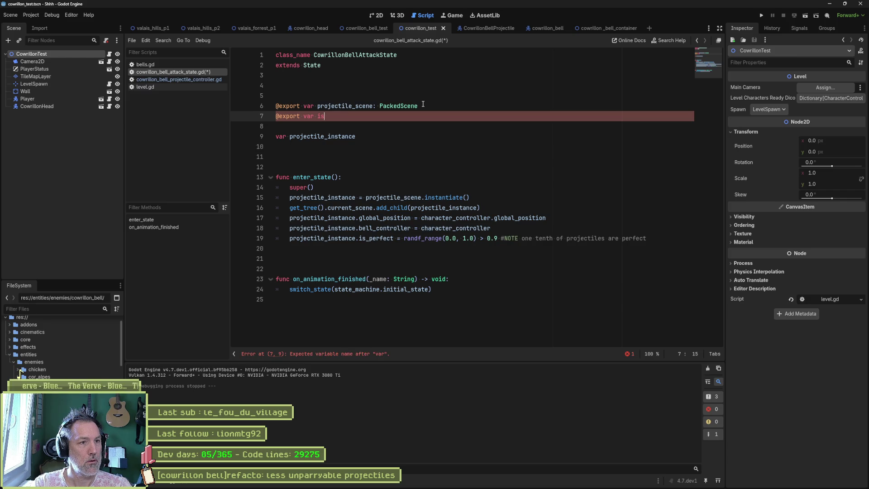
key("BackSpace")
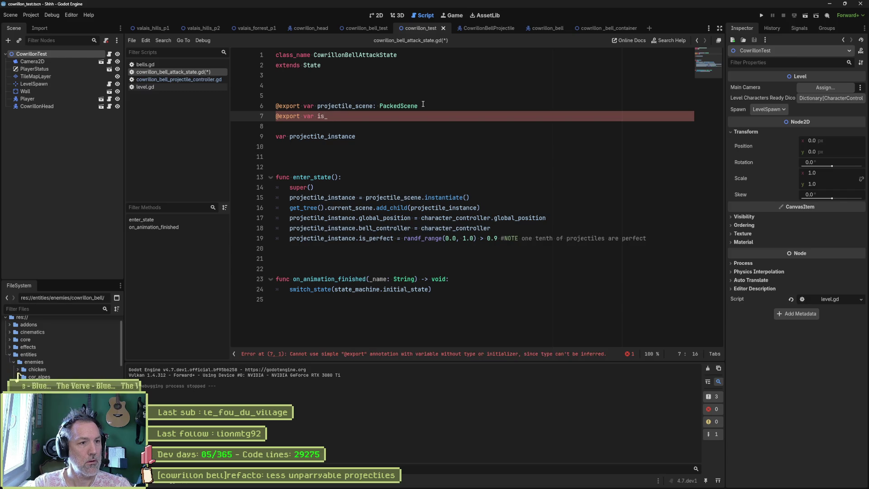
type("perfect_proj")
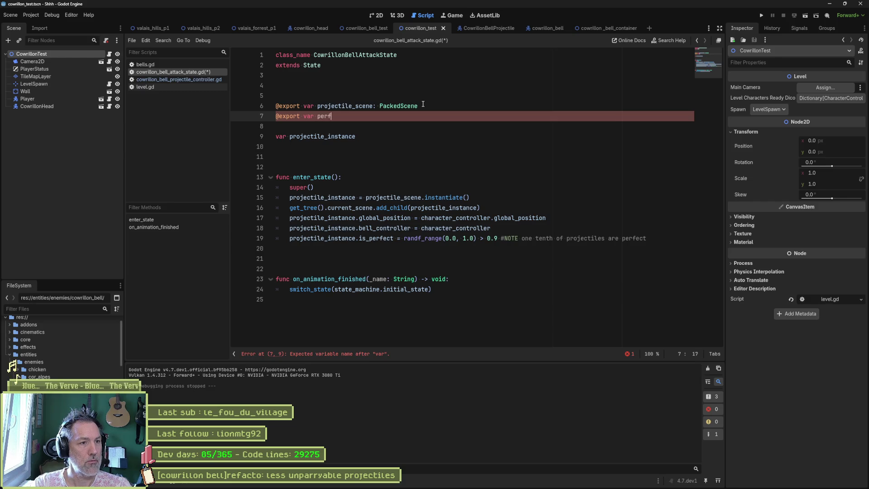
type("ectile_per")
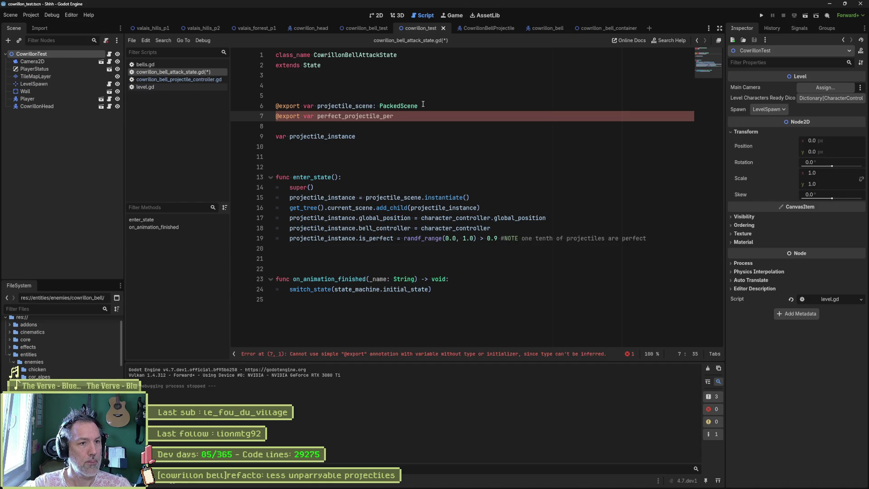
type("centage := 0")
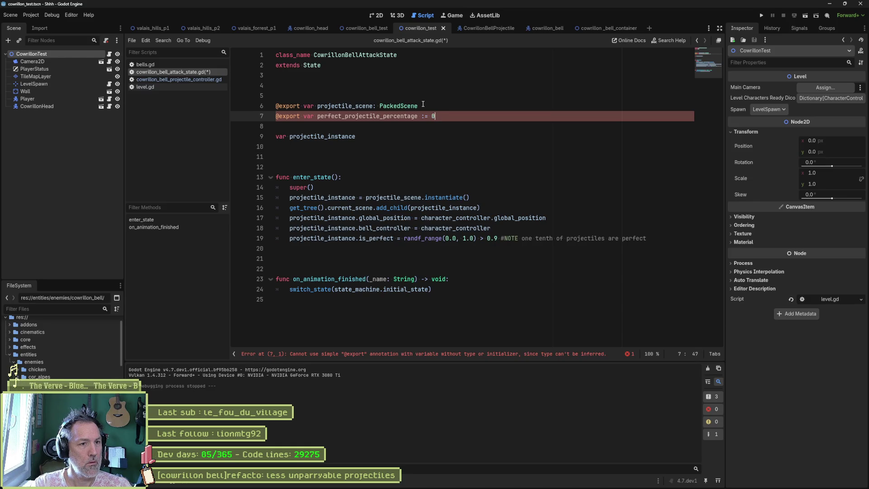
type(".9")
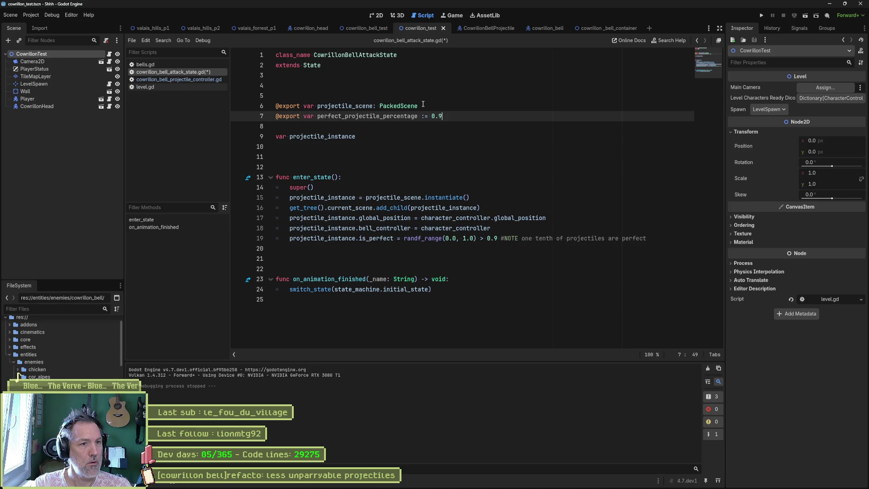
type("0.1")
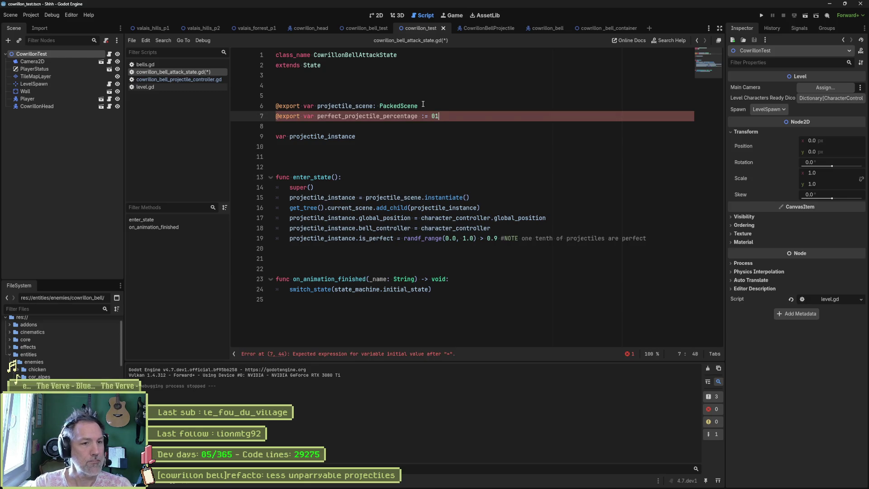
left_click(422, 104)
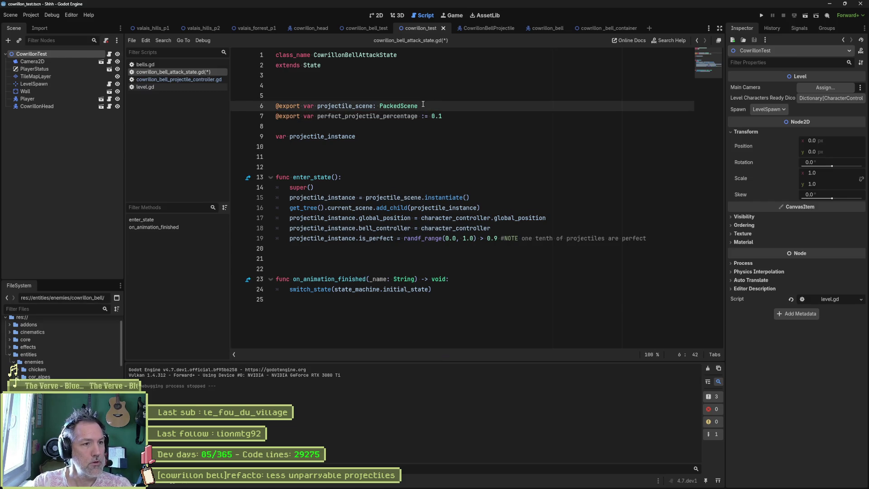
key("Down")
key("End")
key("ctrl+shift+Right")
key("shift+Right")
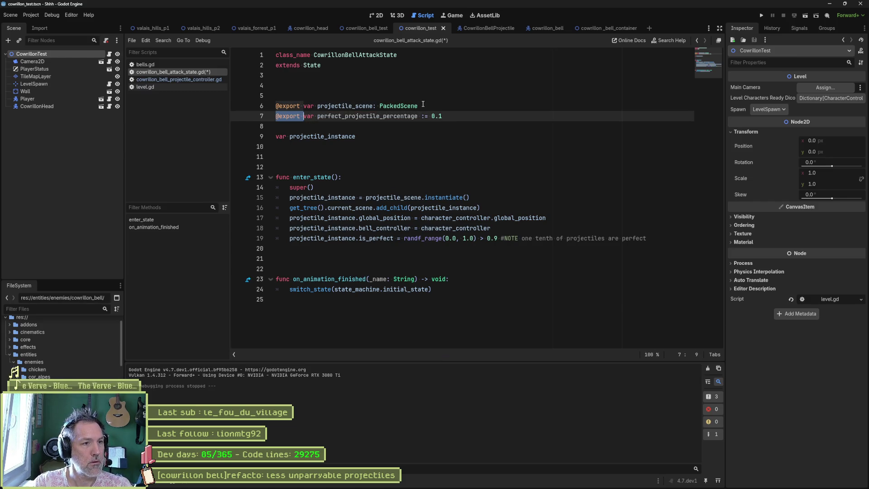
key("BackSpace")
key("Return")
key("Up")
type("@export ")
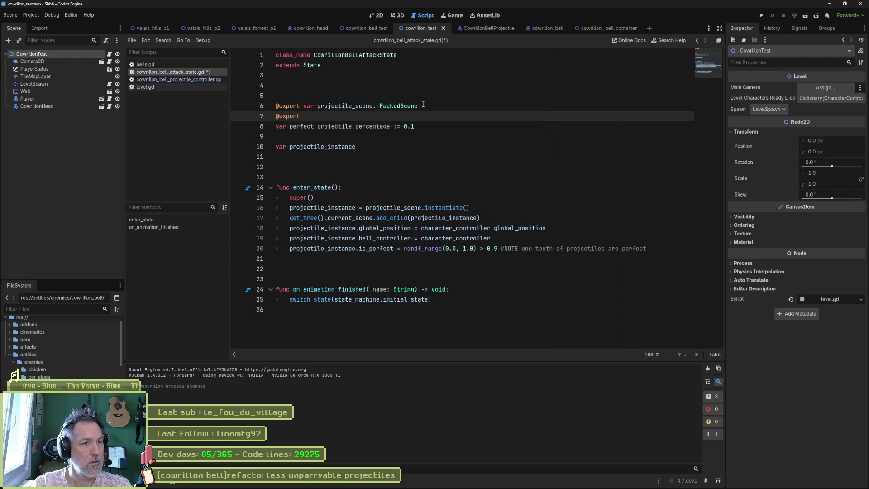
type("_ra")
key("Return")
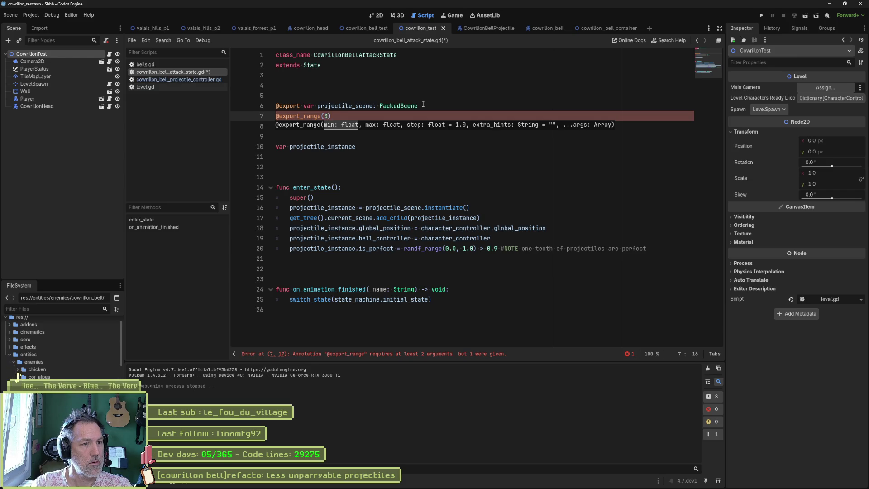
type(".0, 1.0, ")
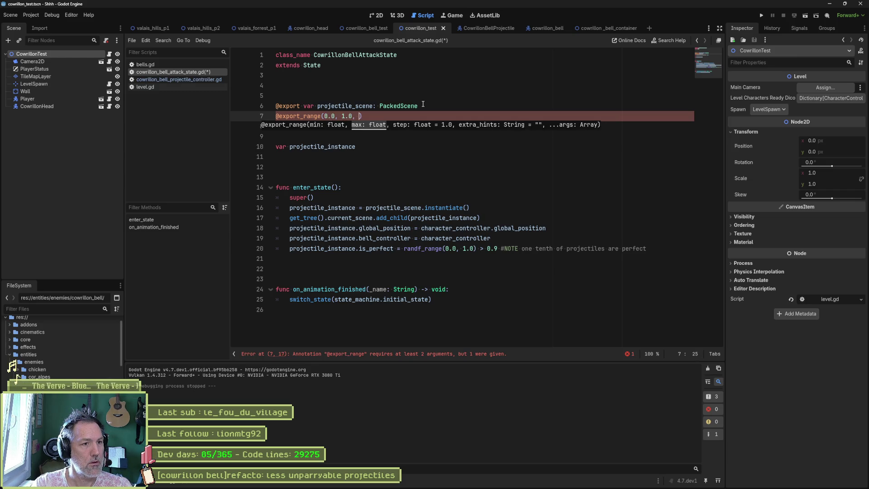
type("0.01")
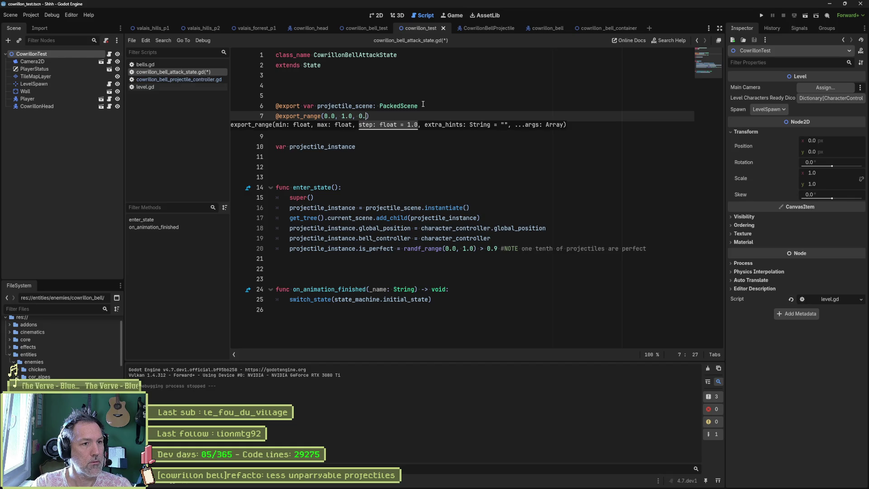
key("Escape")
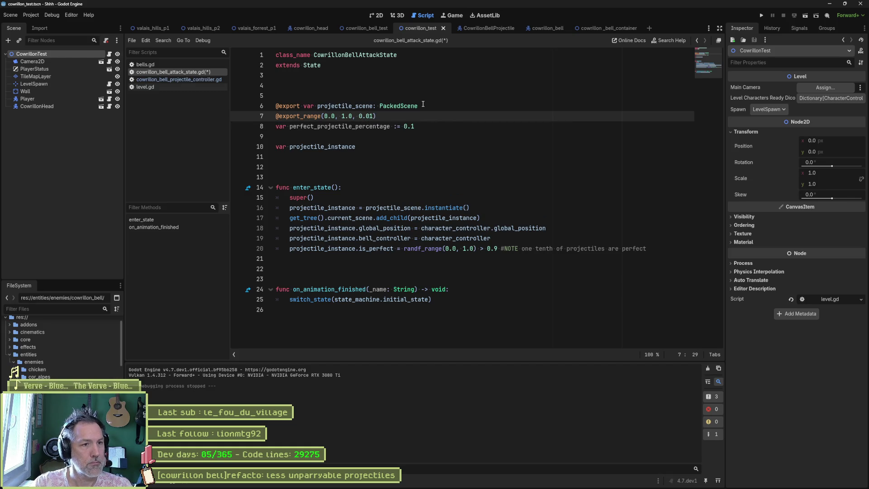
key("ctrl+s")
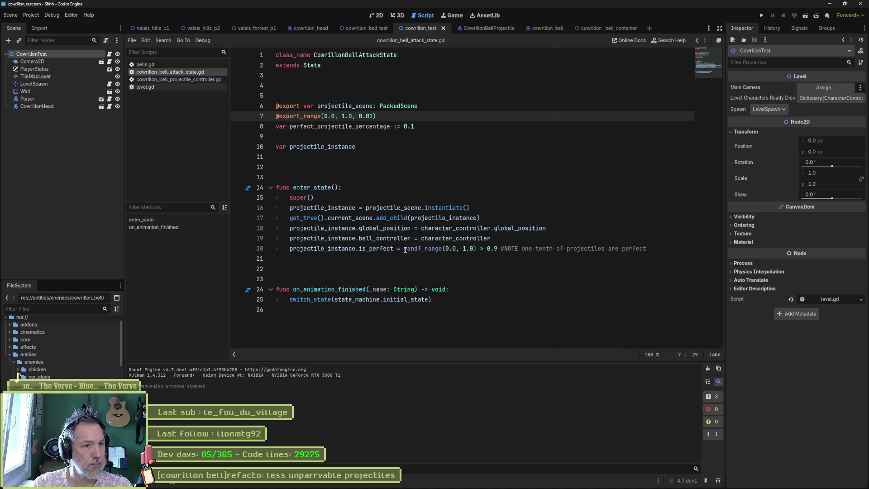
Step: Replace the 0.9 threshold on line 20 with 1.0 - perfect_projectile_percentage and save
mouse_move(405, 250)
left_click_drag(487, 248, 498, 249)
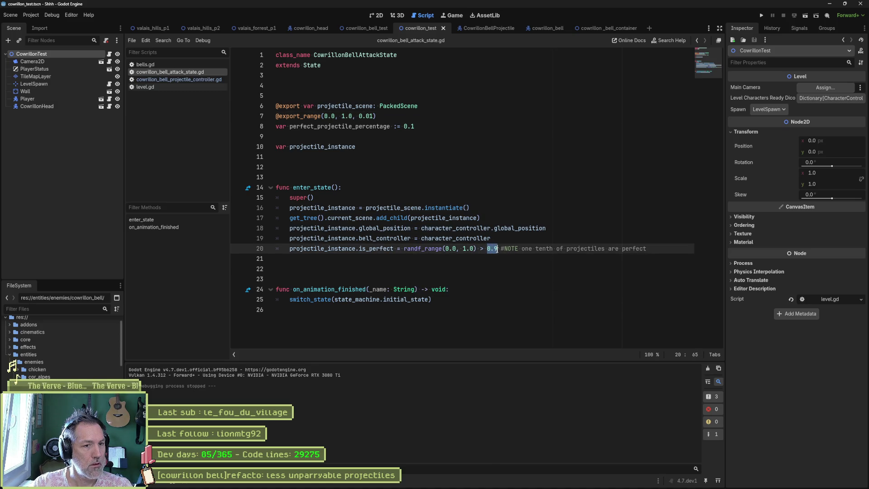
type("1.0 - ")
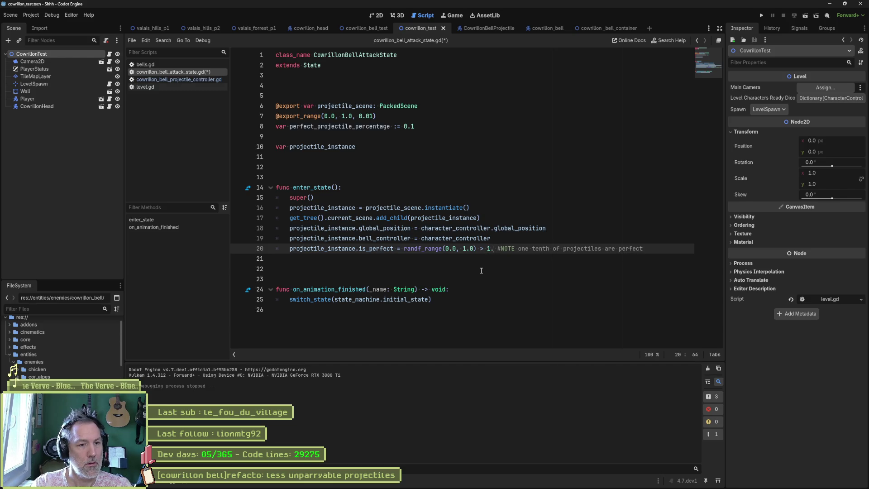
type("perfect")
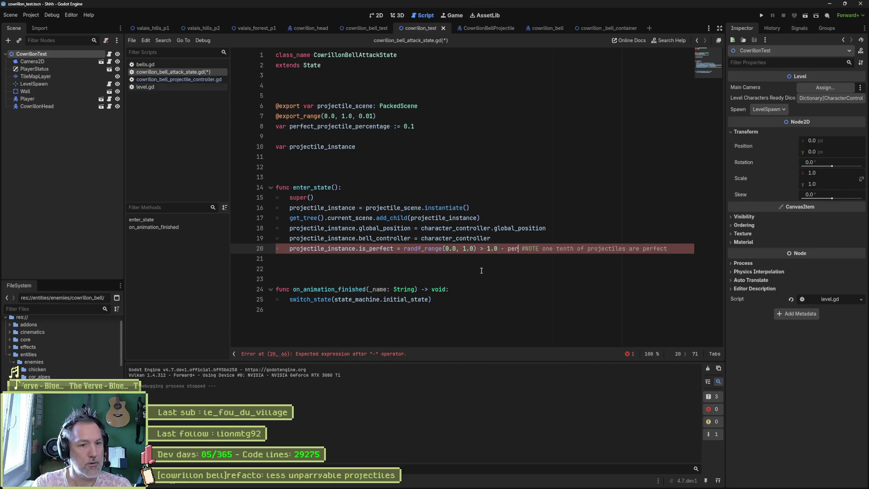
key("Return")
key("ctrl+s")
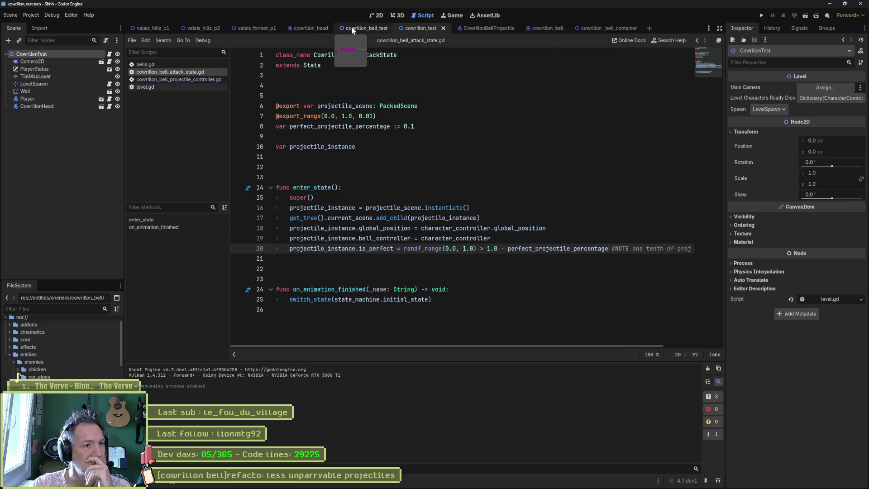
Step: Close cowrillon_bell_test, confirm the Attack state's Perfect Projectile Percentage is 0.1, then run cowrillon_test
middle_click(371, 27)
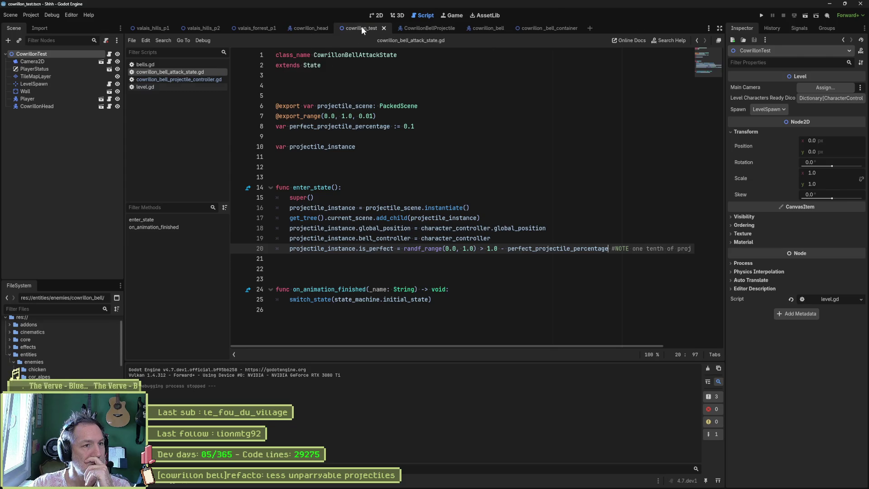
left_click(425, 28)
left_click(68, 152)
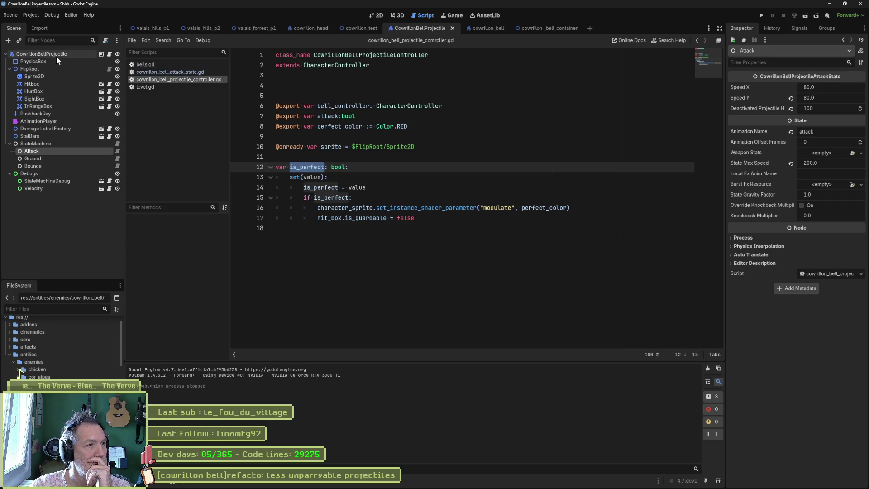
left_click(476, 29)
left_click(77, 173)
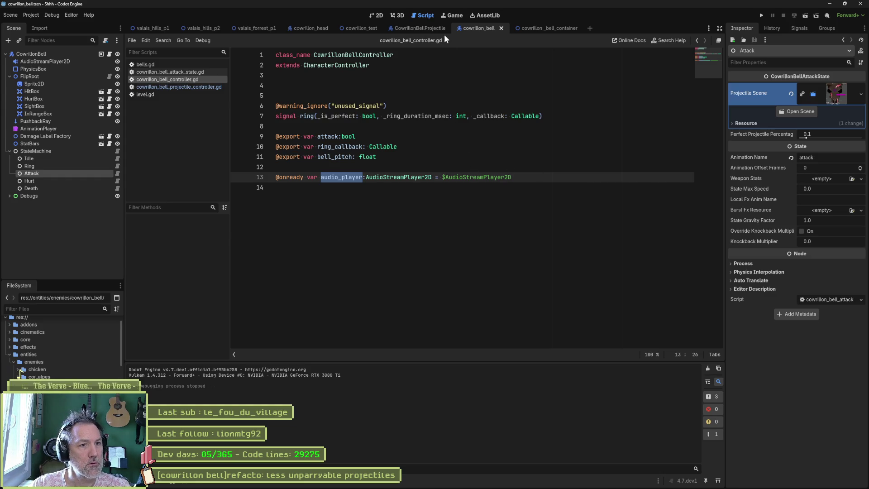
left_click(366, 29)
key("F6")
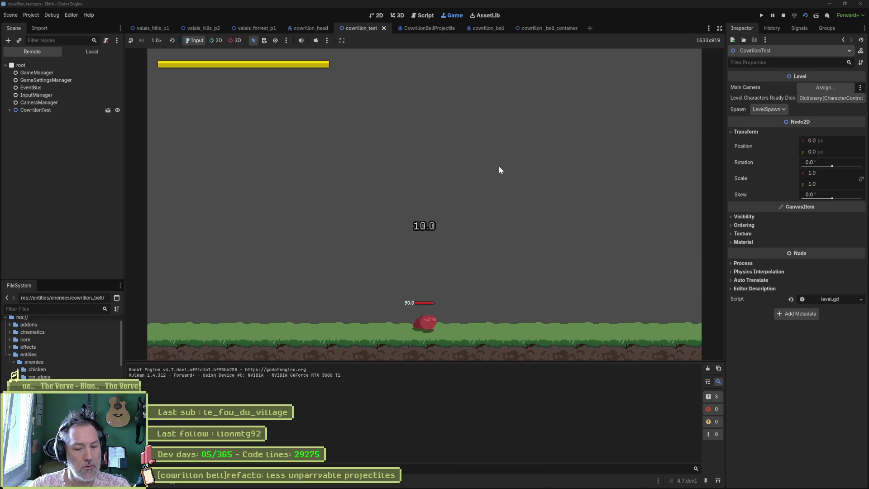
Step: Stop the game and switch to the cowrillon_bell scene to show cowrillon_bell_controller.gd
key("F8")
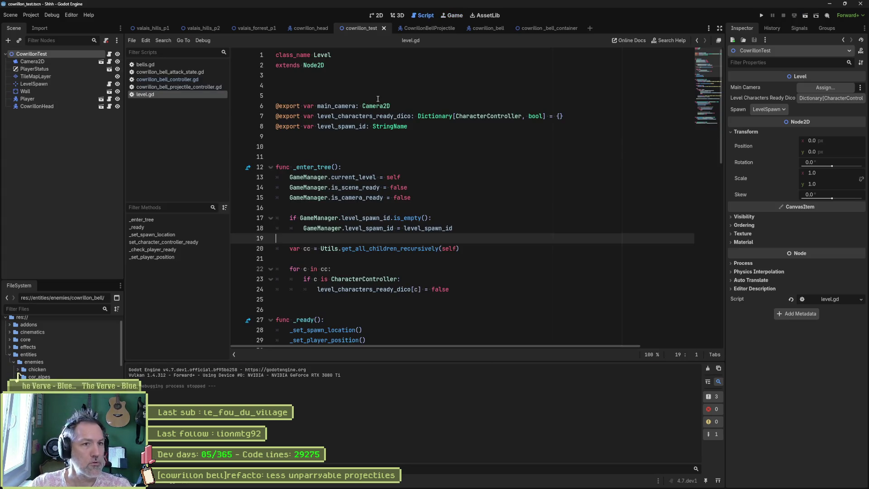
left_click(481, 28)
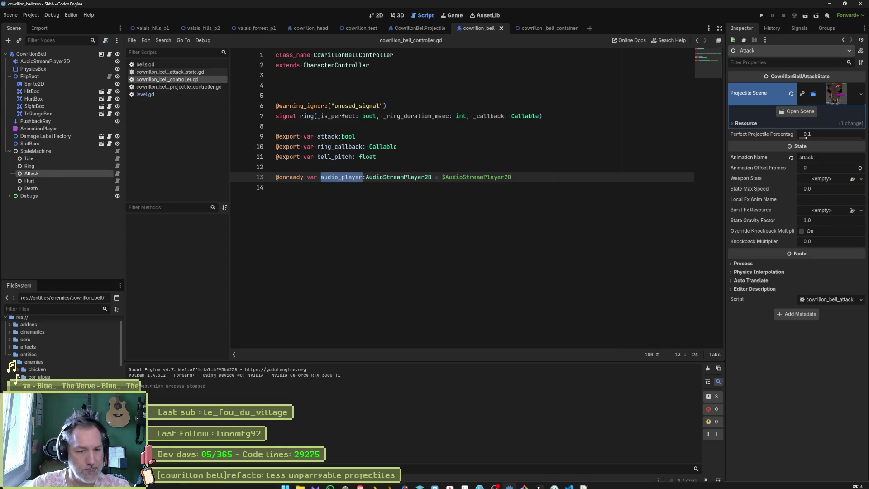
Step: Glance at the Asana board, then view the cowrillon_bell_attack_state.gd diff in Fork
mouse_move(510, 480)
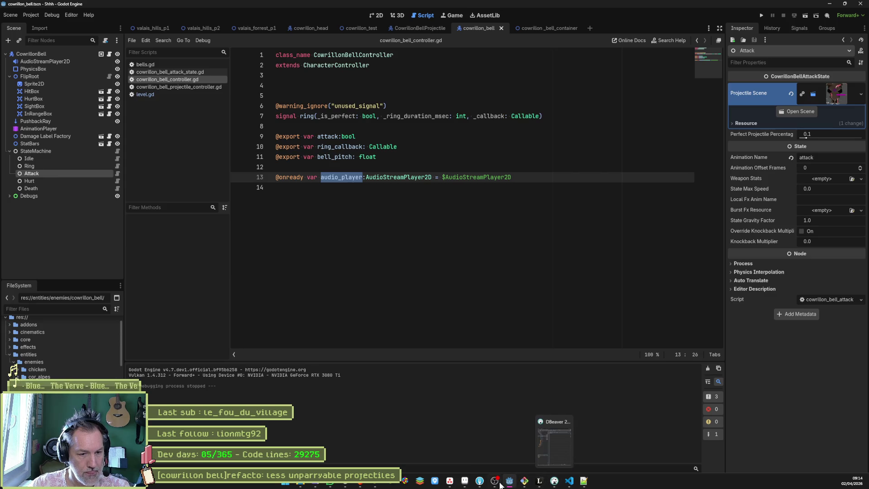
left_click(553, 481)
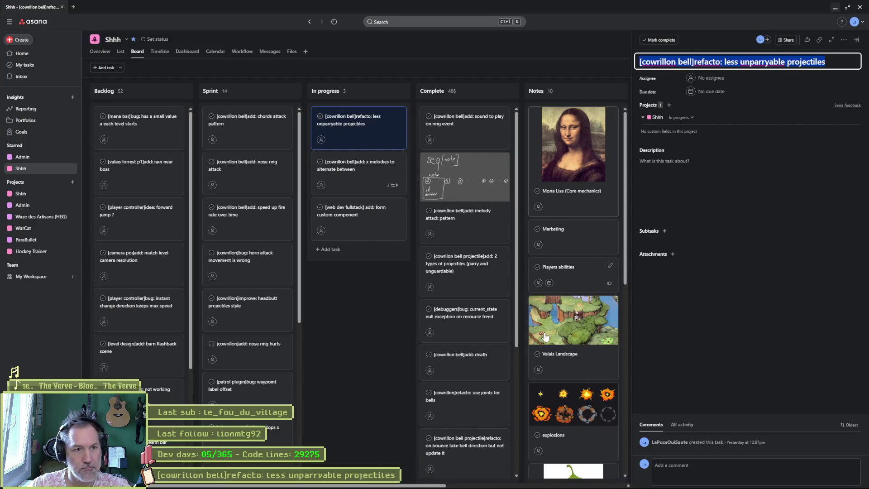
left_click(493, 482)
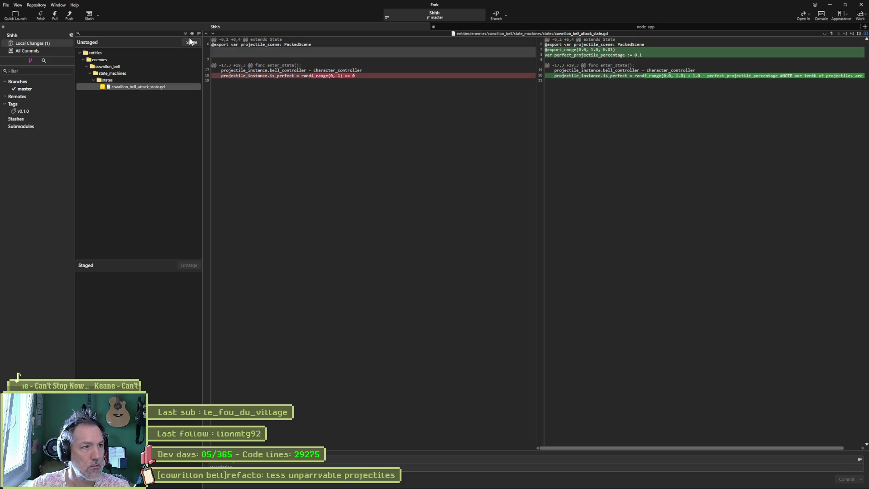
Step: Stage, commit and push the attack-state script change to origin master
key("space")
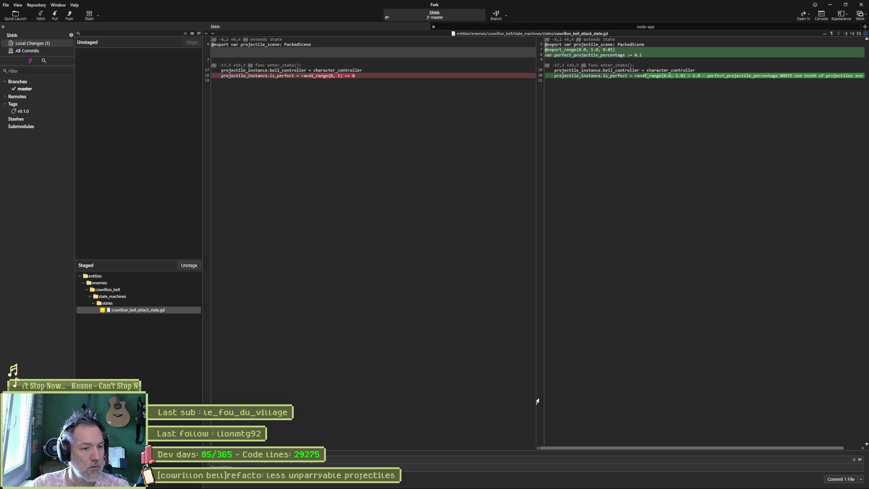
left_click(846, 479)
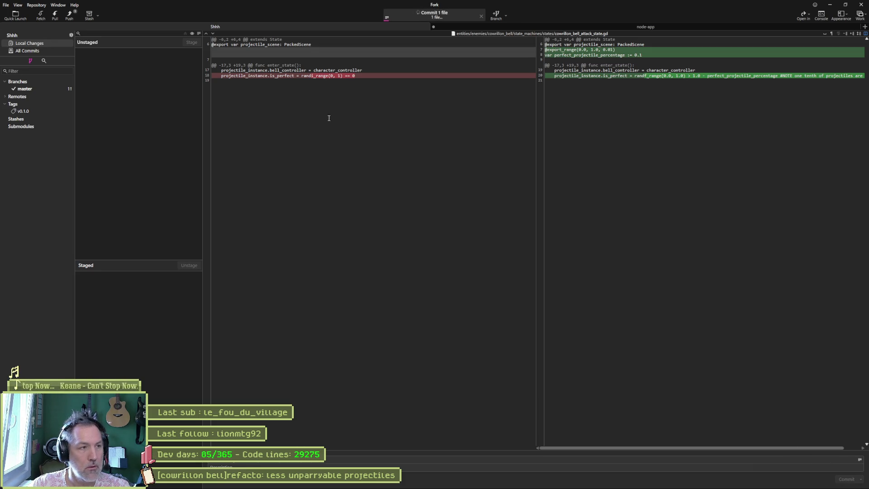
left_click(65, 19)
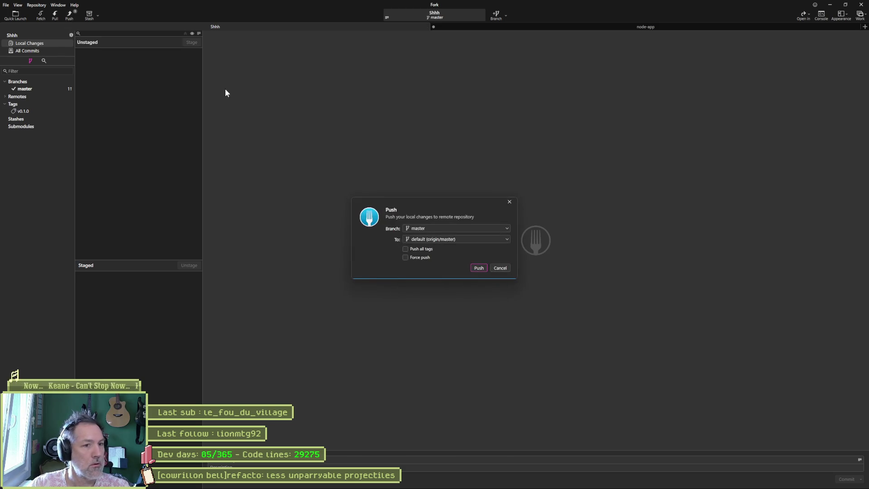
left_click(479, 268)
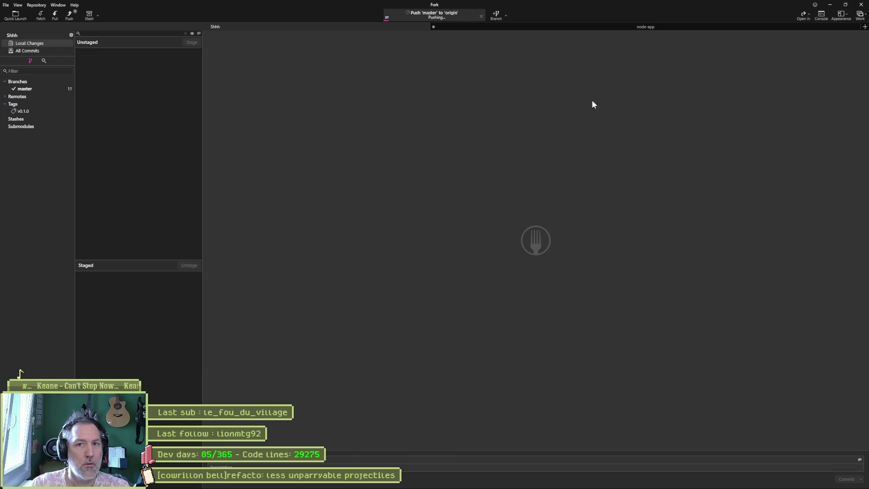
Step: Move the projectile task card to Complete in Asana and open the melodies task
left_click(830, 5)
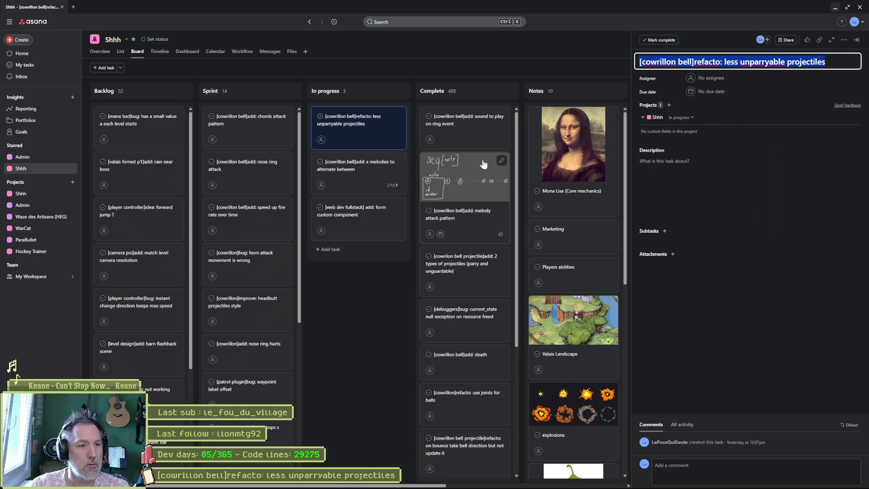
mouse_move(370, 118)
left_mouse_down()
mouse_move(467, 114)
mouse_move(458, 117)
left_mouse_up()
left_click(361, 131)
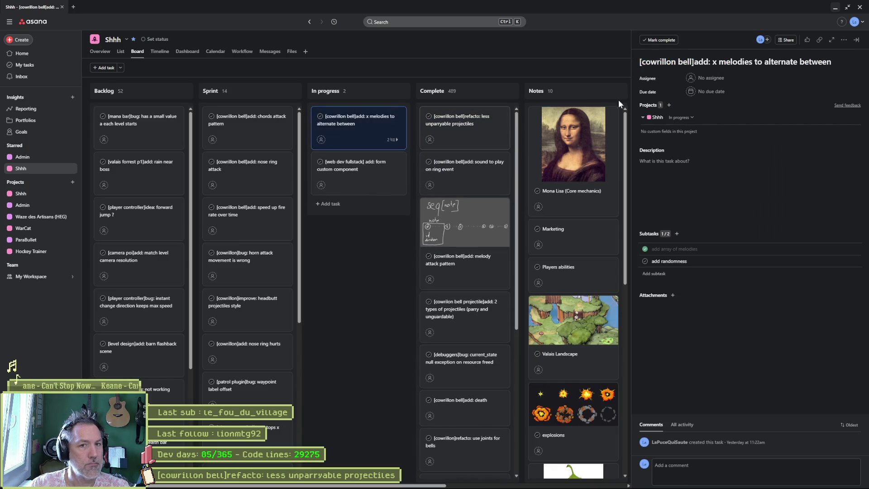
left_click(835, 10)
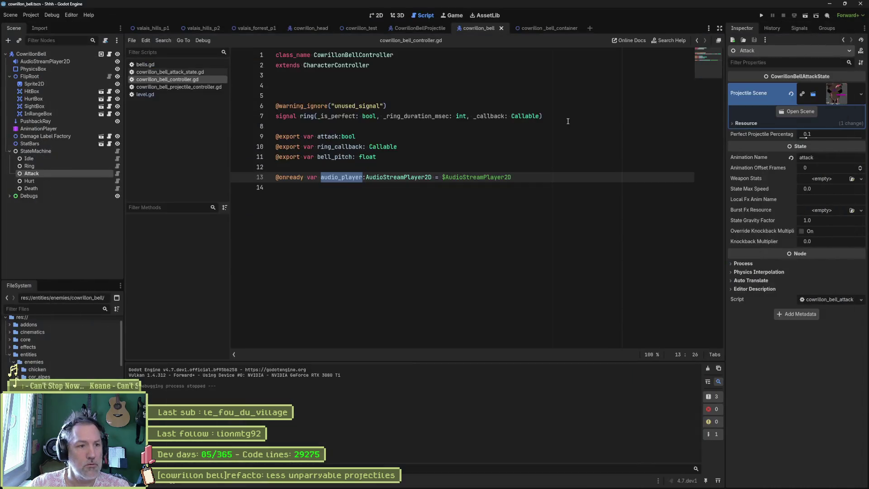
Step: Close the bell controller, level, projectile controller and attack state scripts, leaving bells.gd, and select _melody
left_click(420, 158)
key("ctrl+w")
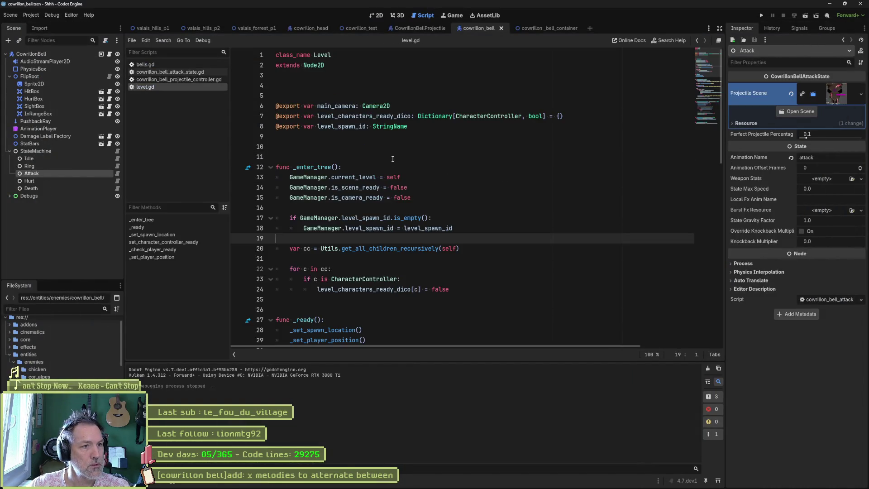
key("ctrl+w")
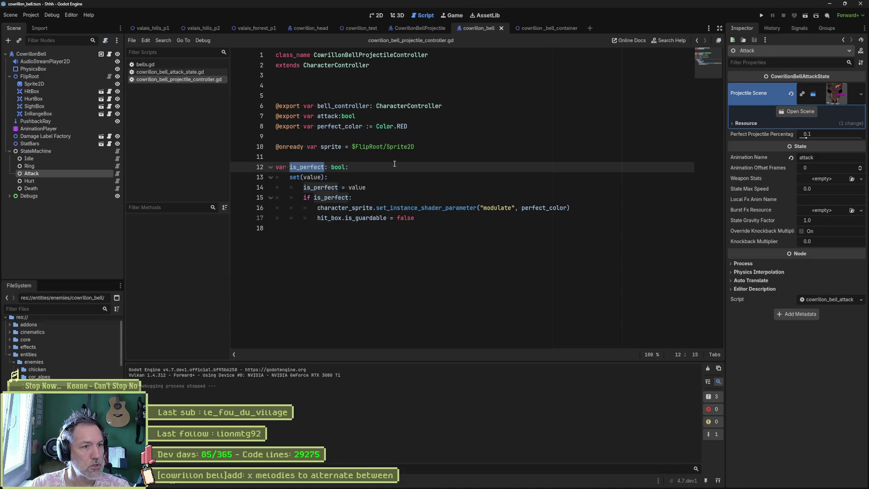
key("ctrl+w")
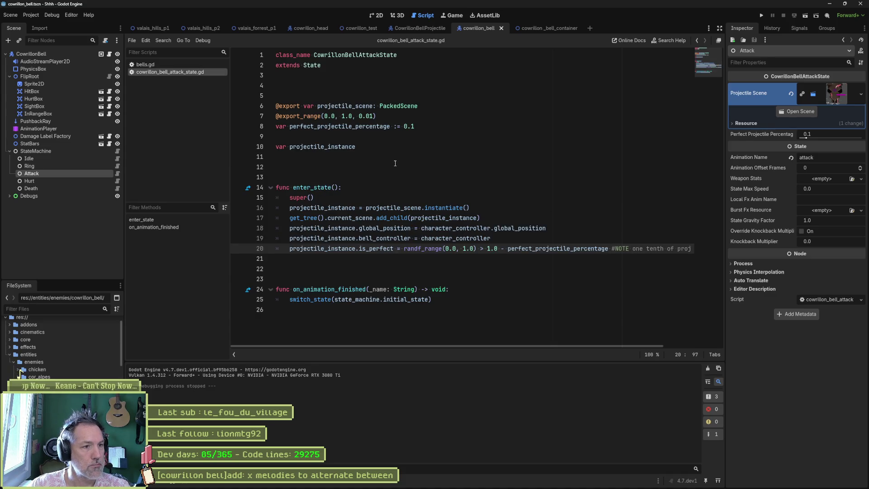
key("ctrl+w")
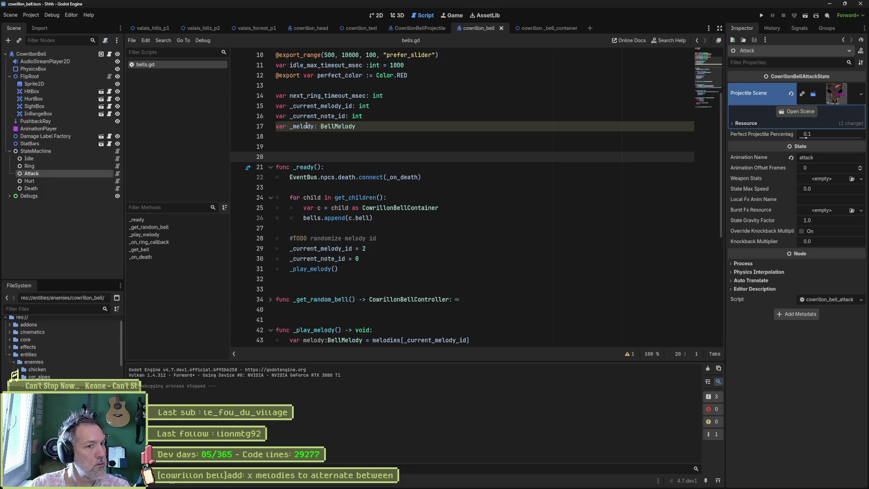
double_click(307, 126)
Step: Delete the unused _melody declaration and the commented-out melody increment line
scroll(466, 158, "down", 7)
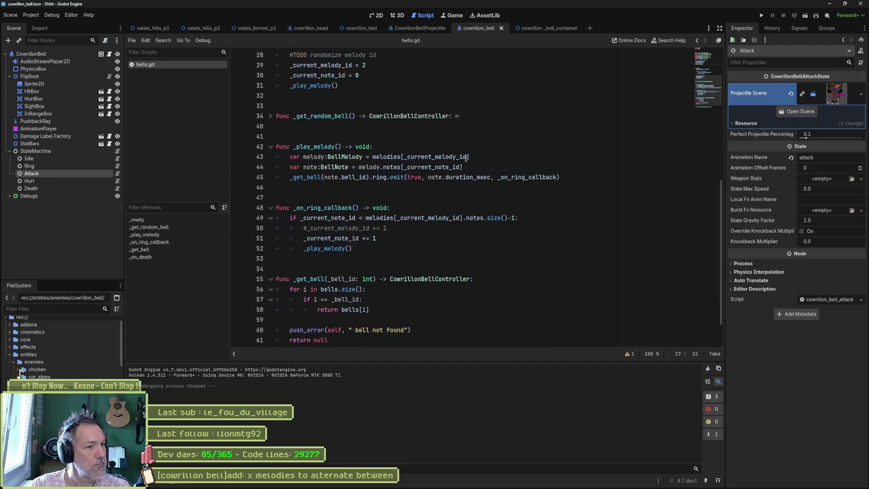
scroll(464, 157, "up", 7)
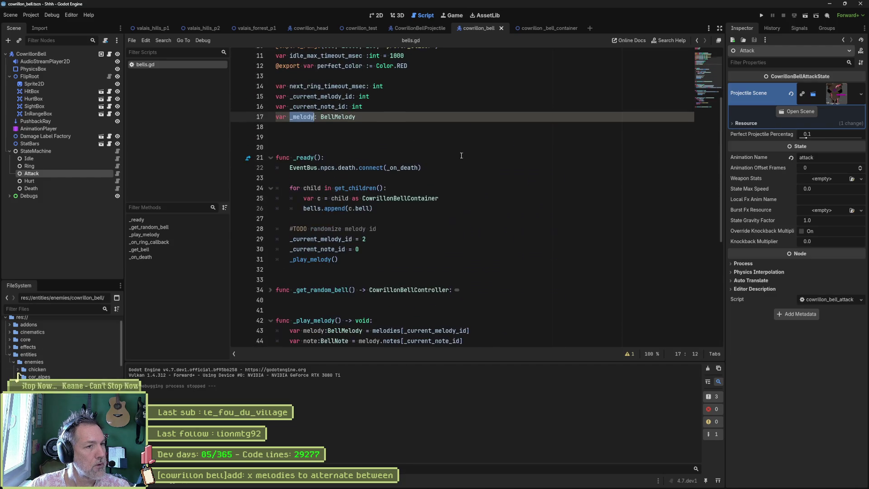
left_click(384, 122)
key("ctrl+shift+k")
scroll(388, 118, "down", 4)
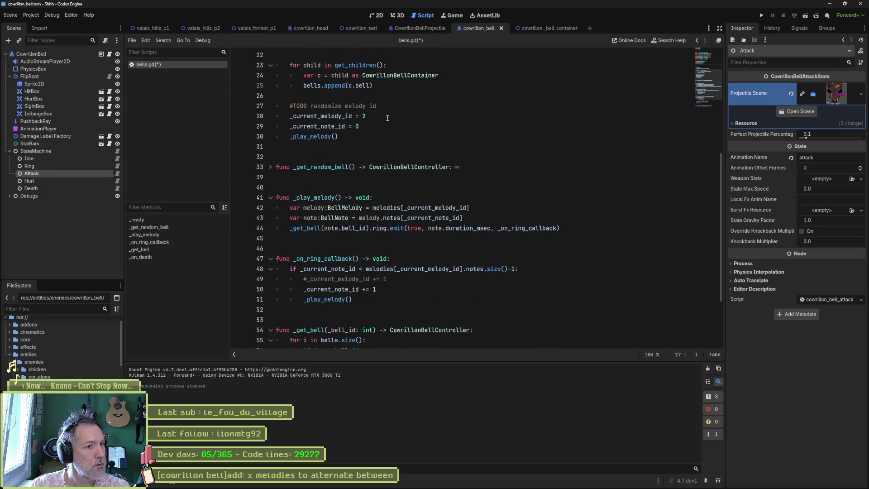
left_click(389, 279)
key("ctrl+shift+k")
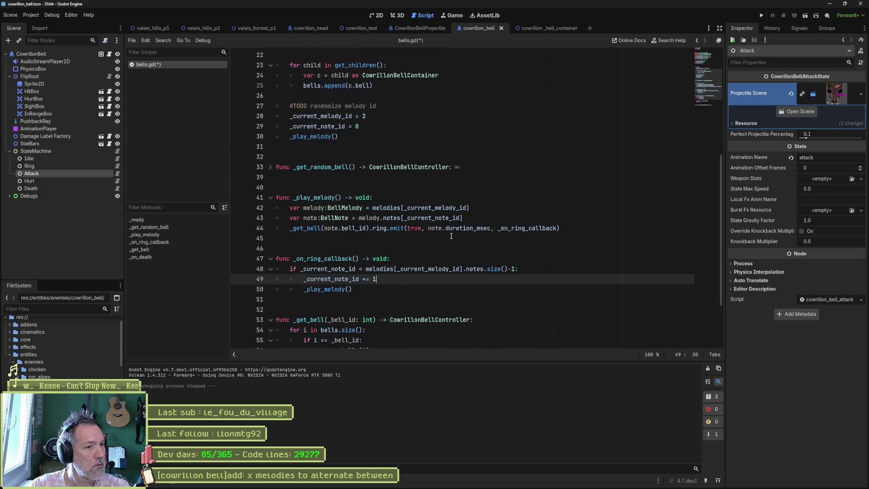
Step: Remove the hardcoded melody id 2 from line 28
scroll(498, 215, "down", 3)
scroll(500, 218, "up", 10)
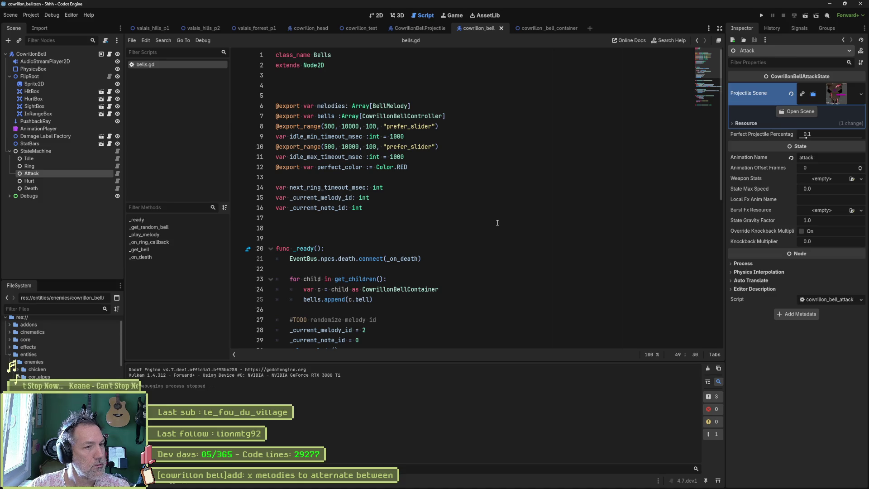
scroll(497, 223, "down", 3)
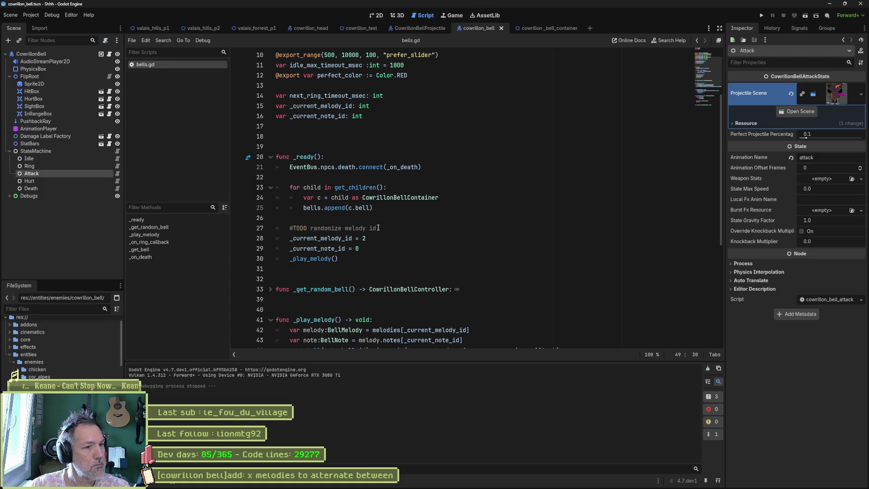
left_click(365, 238)
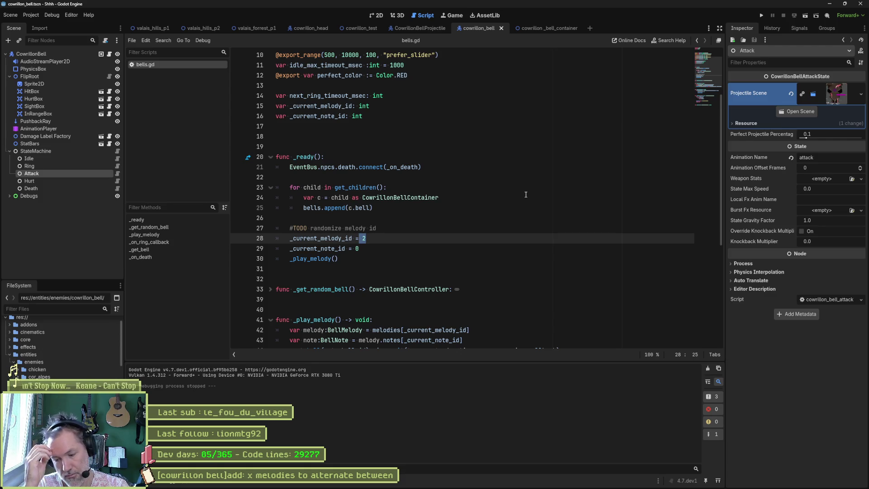
key("BackSpace")
type("ran")
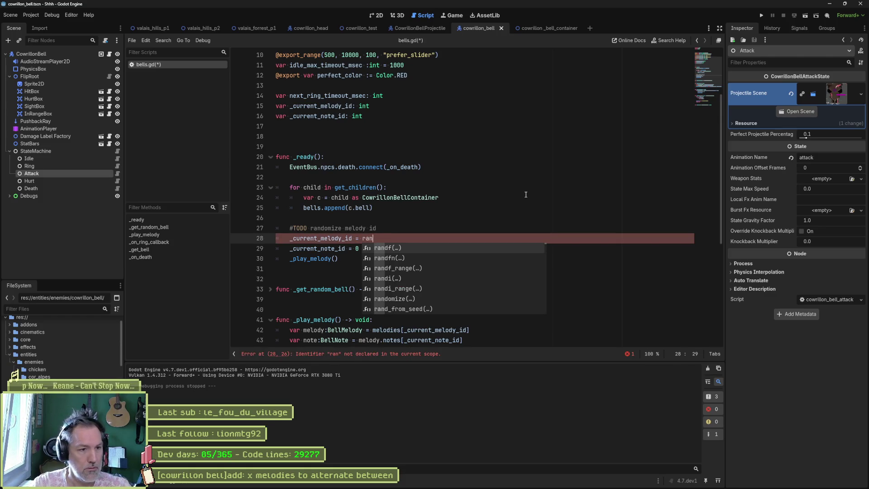
Step: Set _current_melody_id to randf_range(0, 2) and check the randf_range documentation
key("Down")
key("Down")
key("Return")
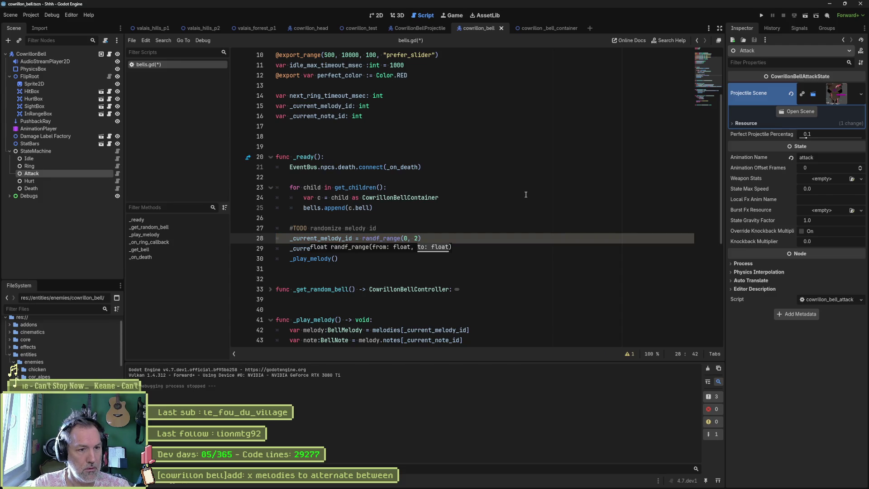
left_click(383, 238, "ctrl")
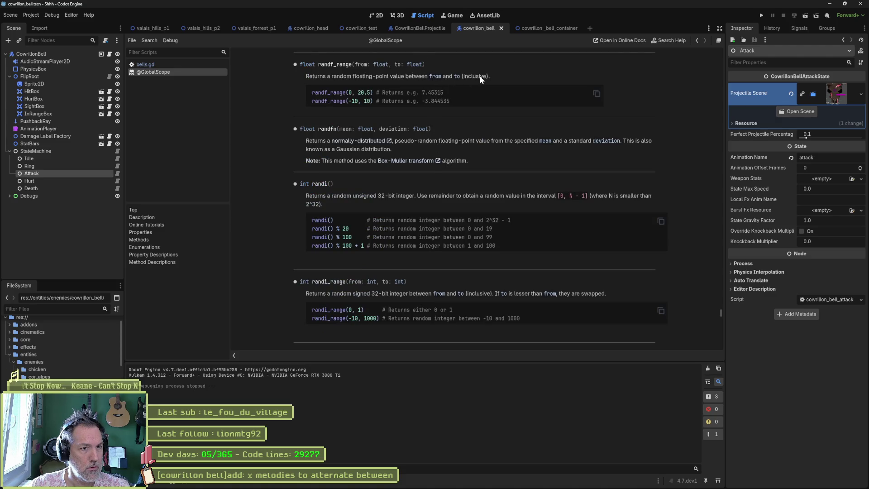
key("ctrl+w")
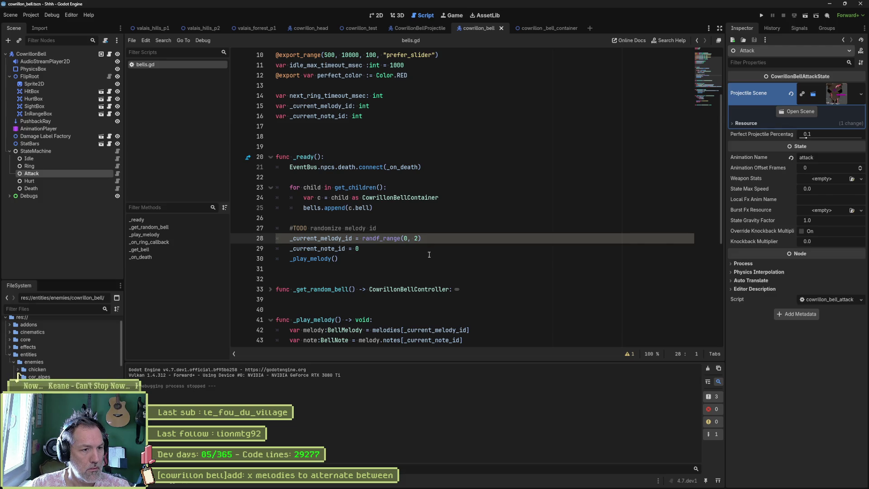
Step: Review where _current_note_id is used in bells.gd, then switch to the cowrillon_test scene
double_click(335, 248)
scroll(551, 270, "down", 2)
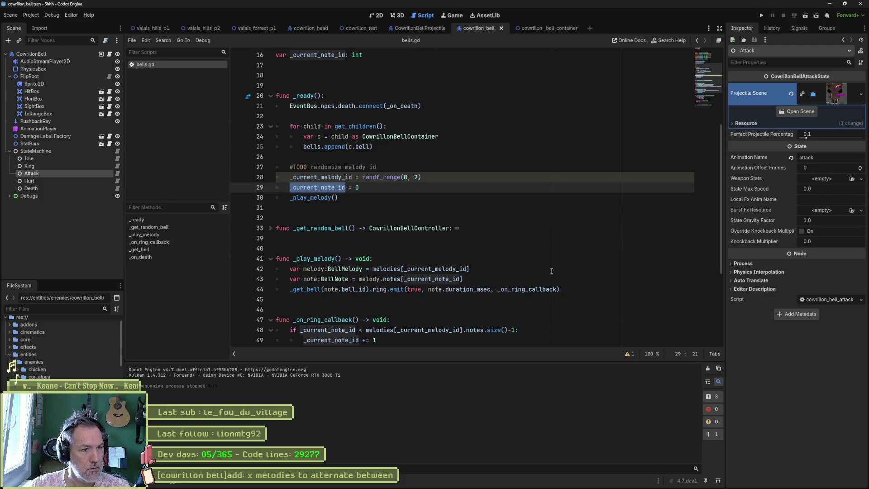
scroll(551, 271, "down", 2)
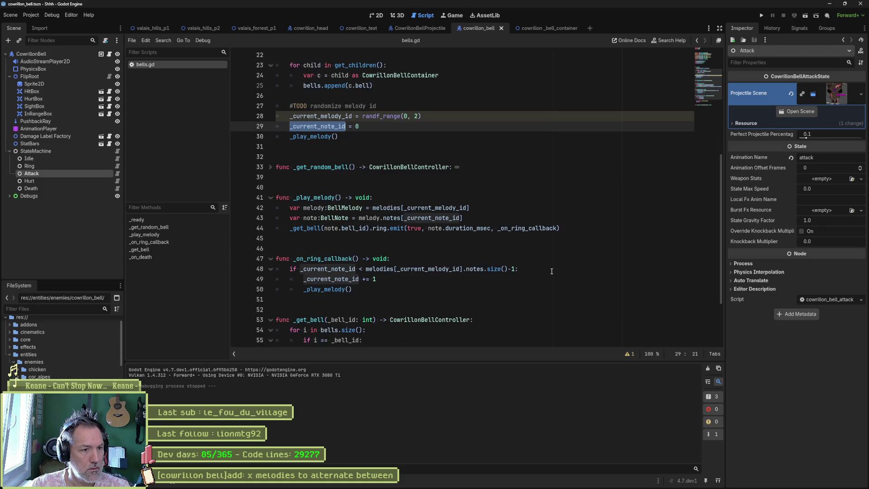
scroll(552, 271, "down", 3)
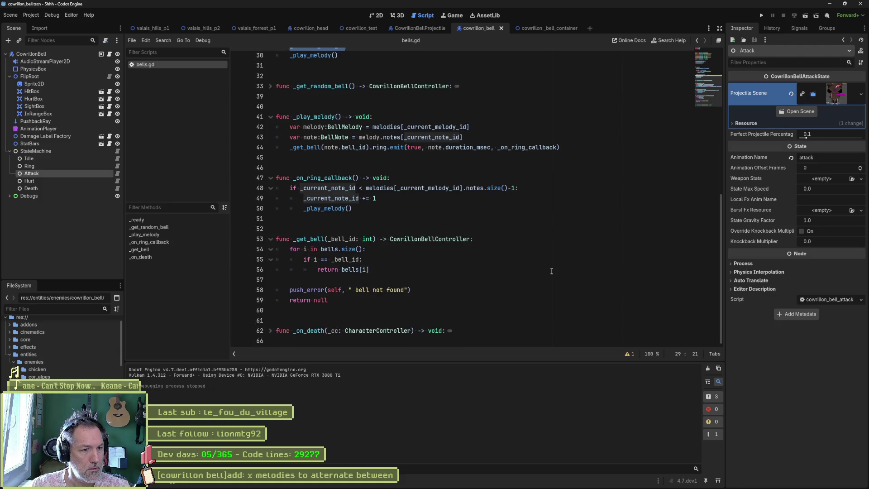
scroll(552, 270, "up", 4)
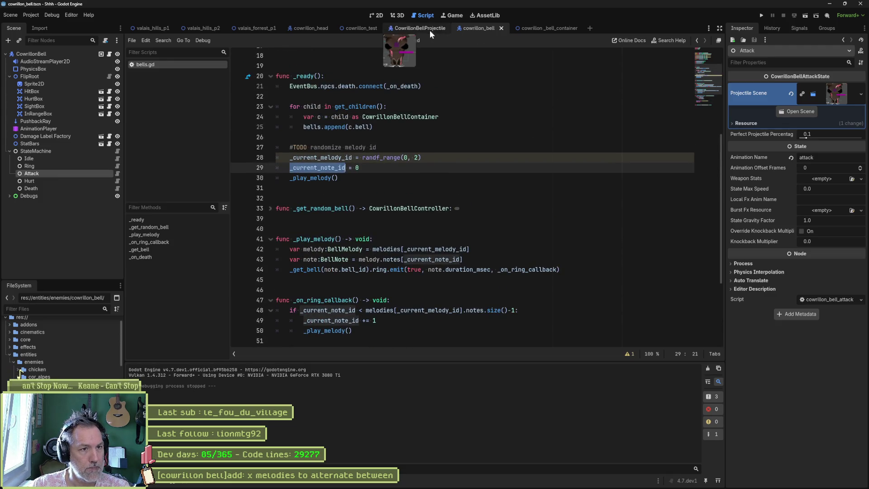
left_click(375, 28)
Step: Playtest cowrillon_test, walking the cat left and right, then stop the game
key("F6")
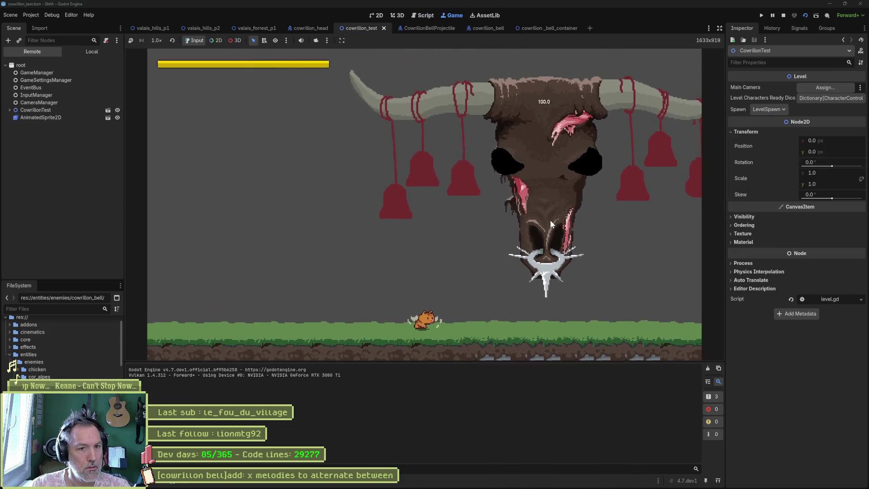
key("Left")
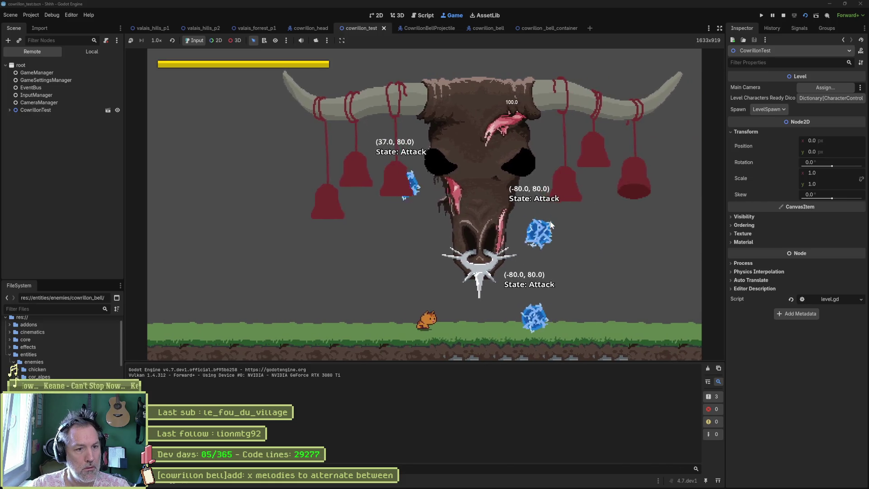
key("Right")
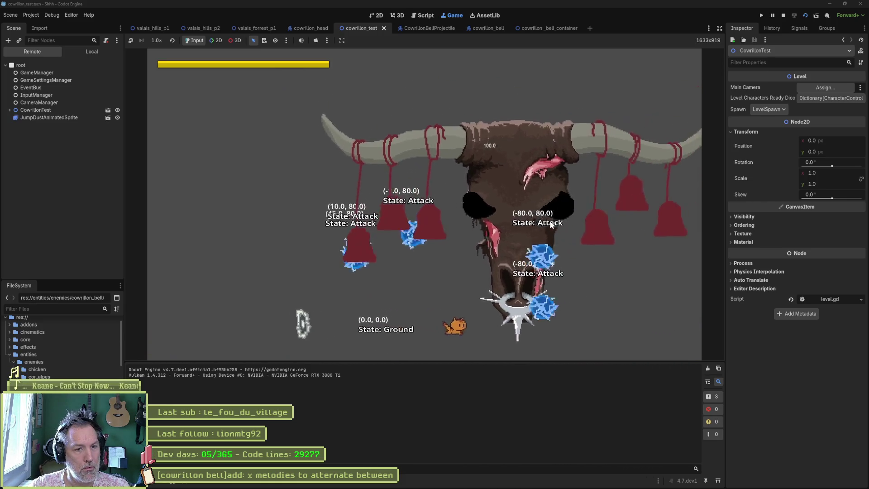
key("Left")
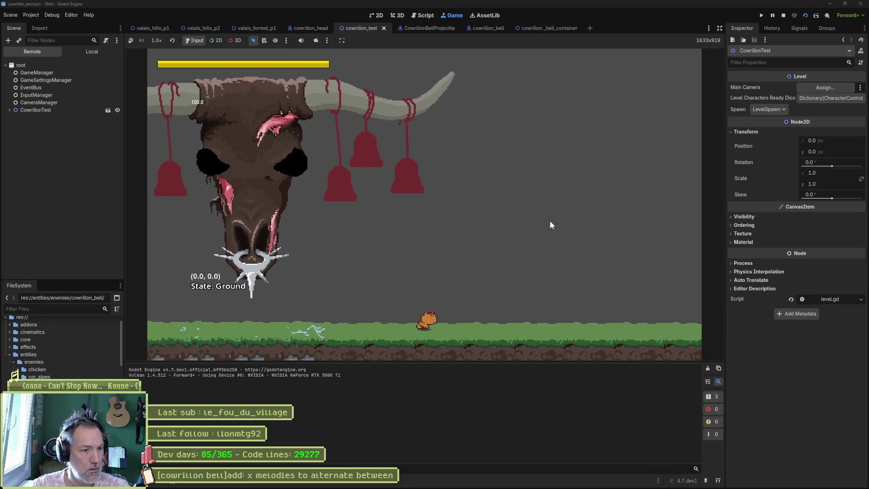
key("F8")
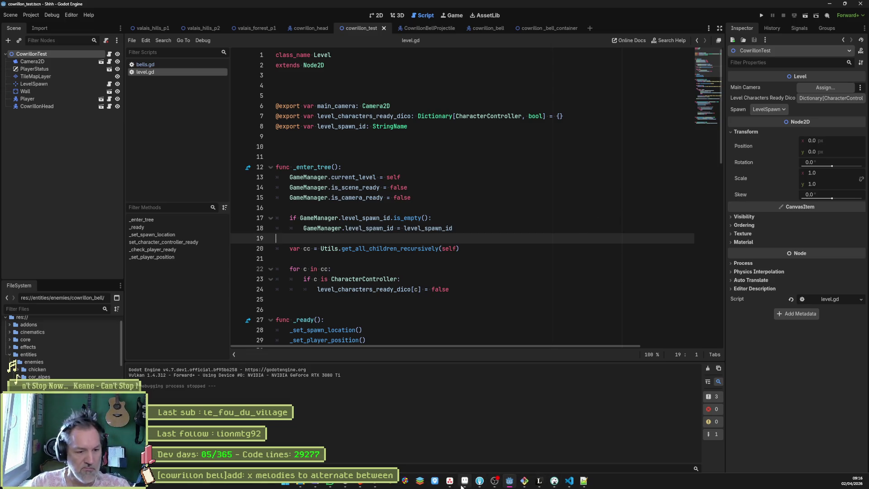
Step: Tick off the add randomness subtask in Asana
left_click(450, 482)
left_click(645, 261)
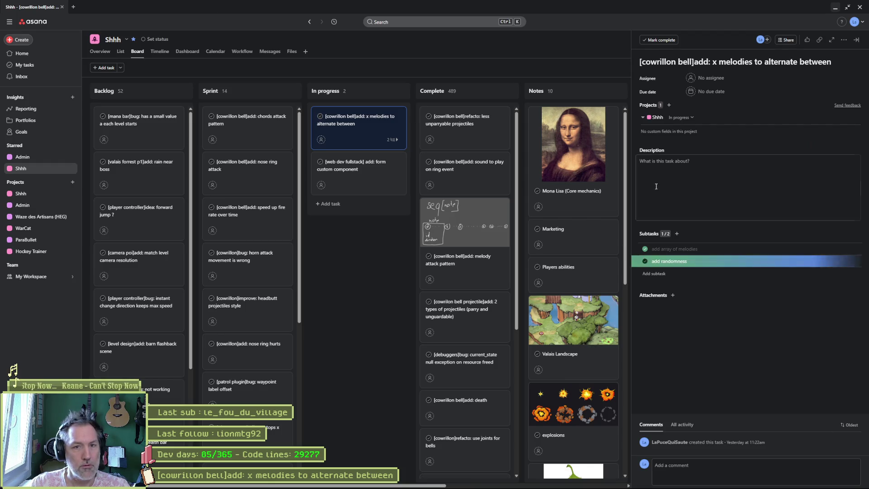
triple_click(733, 61)
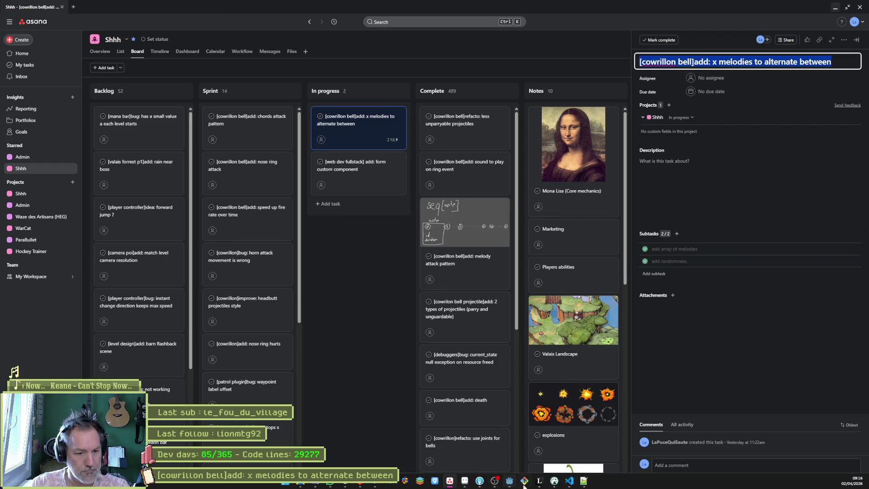
Step: Glance at Fork, return to Godot and run the cowrillon_test scene again
left_click(498, 482)
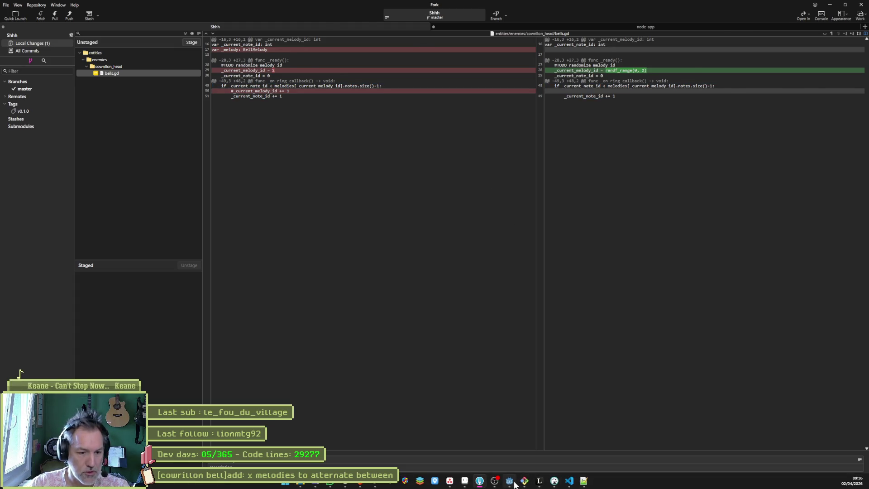
left_click(510, 484)
left_click(497, 290)
key("F6")
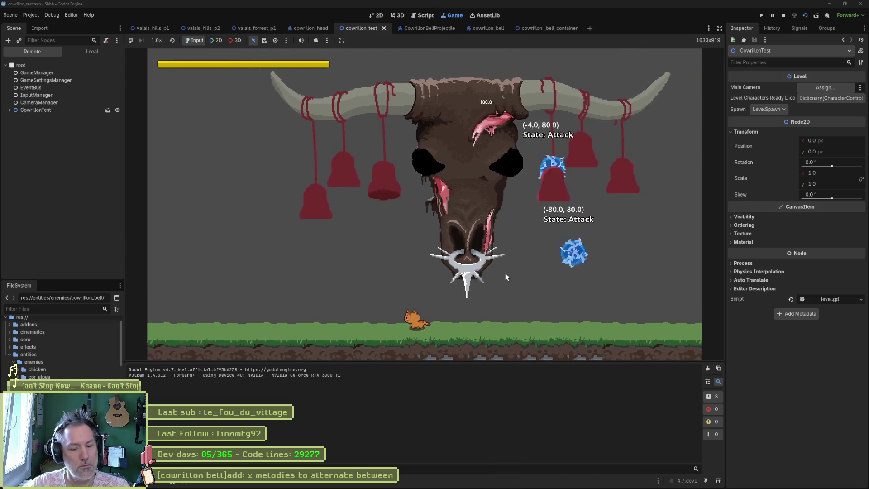
Step: Relaunch the cowrillon_test scene three times to compare melodies, then stop the game
key("F6")
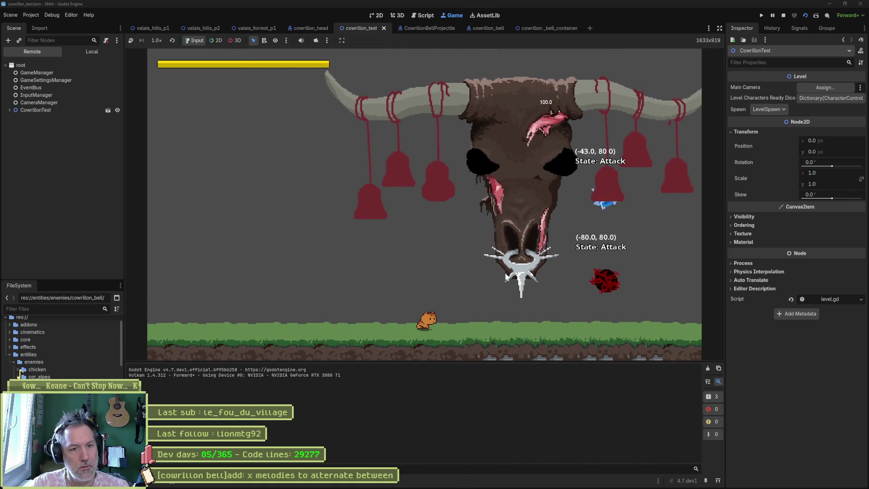
key("F6")
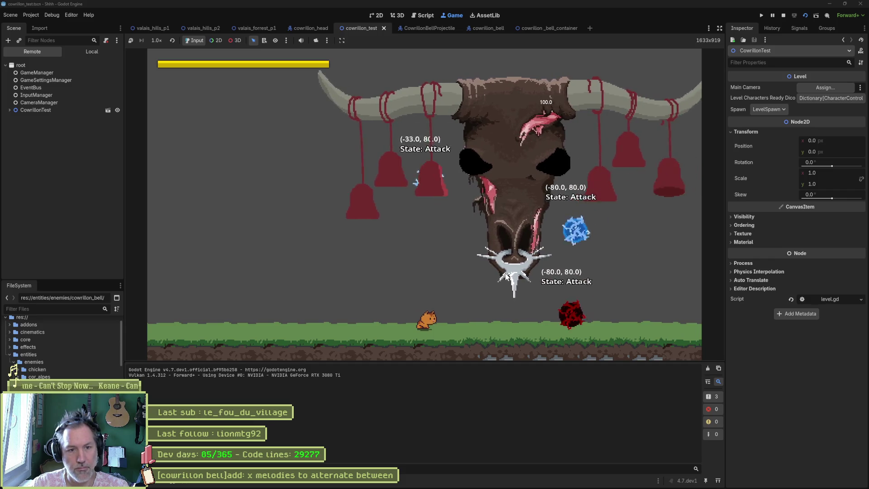
key("F6")
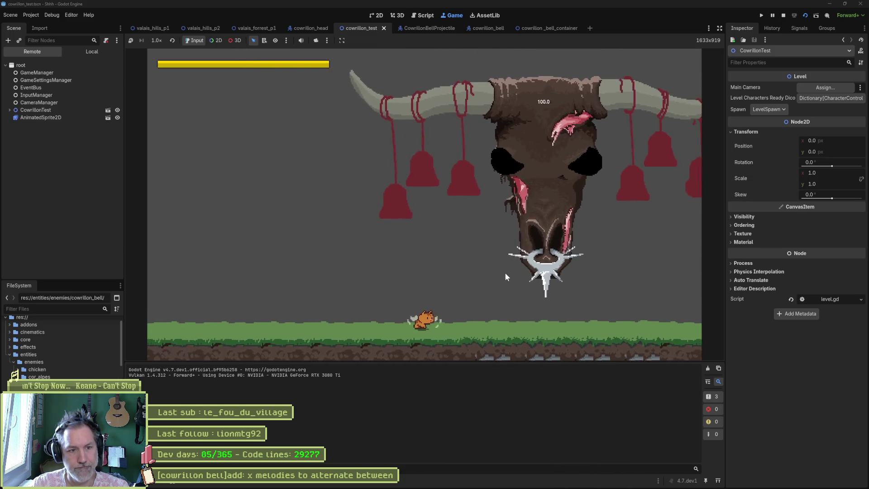
key("F8")
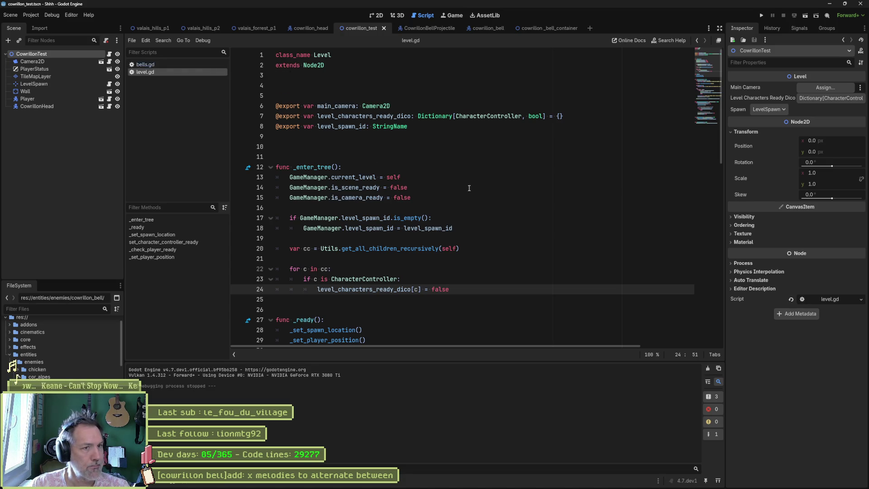
Step: Quick-open the bells.gd script
key("ctrl+alt+o")
type("bells.g")
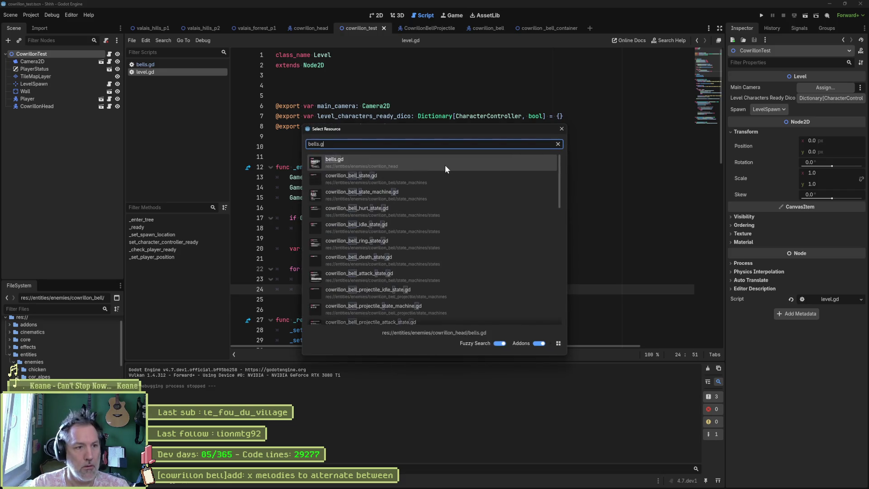
left_click(446, 168)
Step: Add print_debug(self, "_current_melody_id", _current_melody_id) after line 28 and run the scene twice
left_click(421, 167)
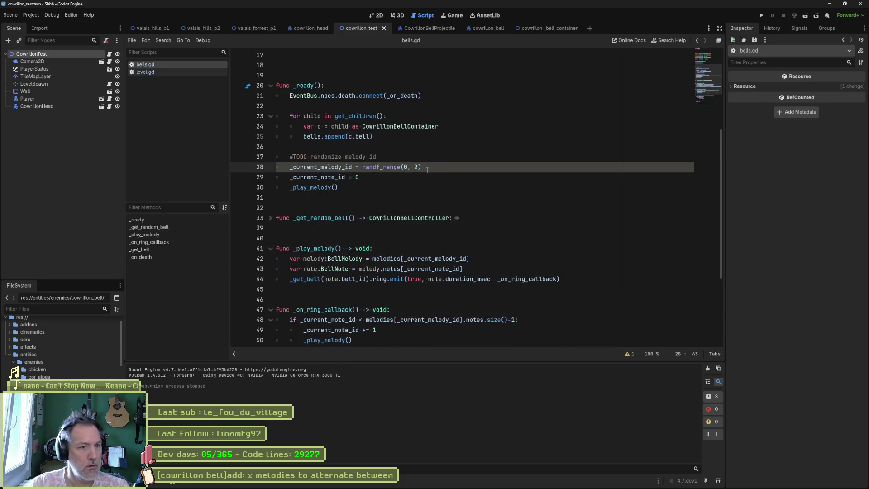
key("Return")
type("print_debug(")
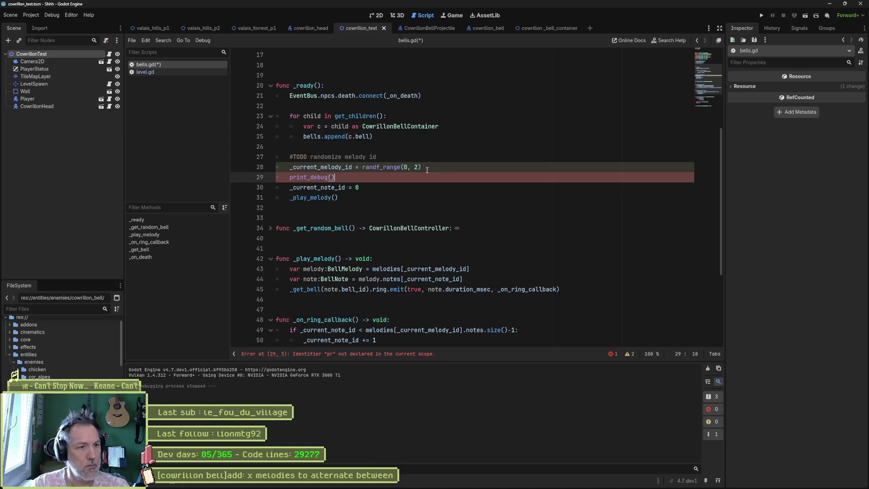
type("self,")
key("Up")
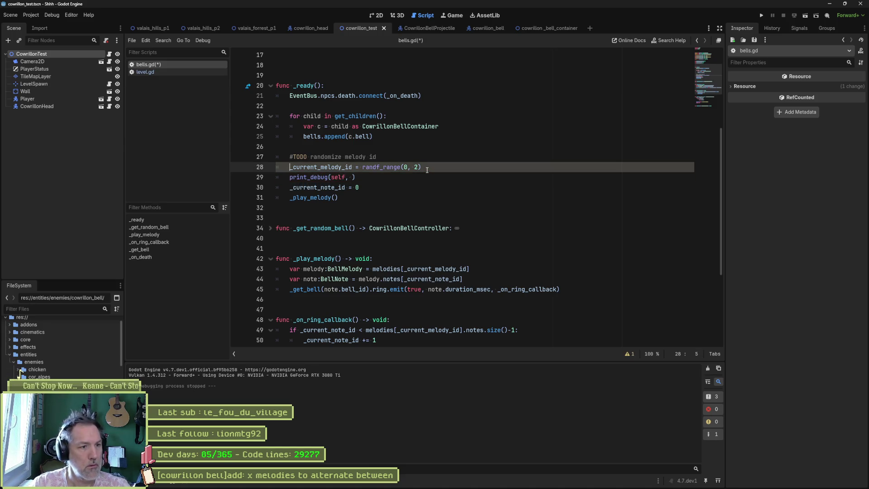
key("Down")
key("End")
type("_current_melody_id")
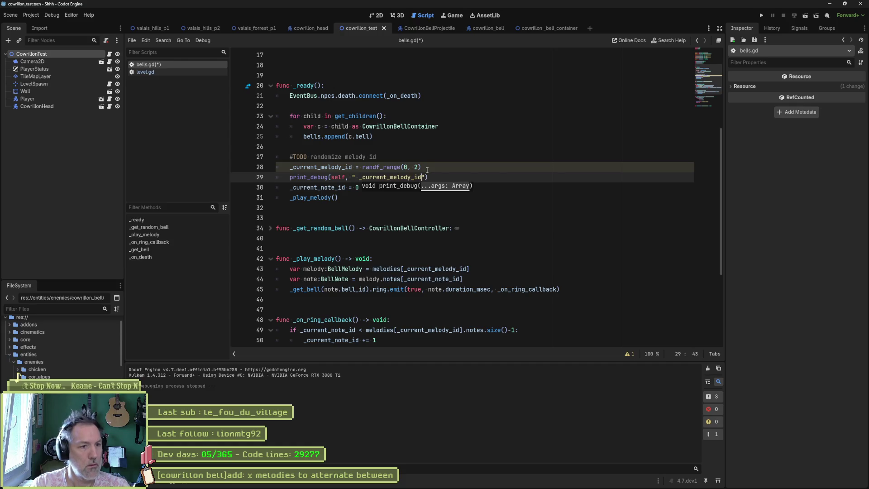
type(", _current_melody_id")
key("F6")
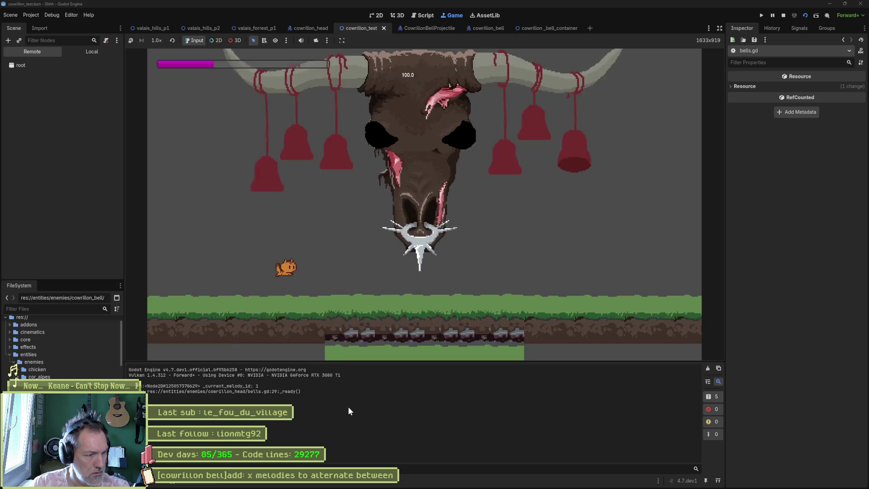
key("F6")
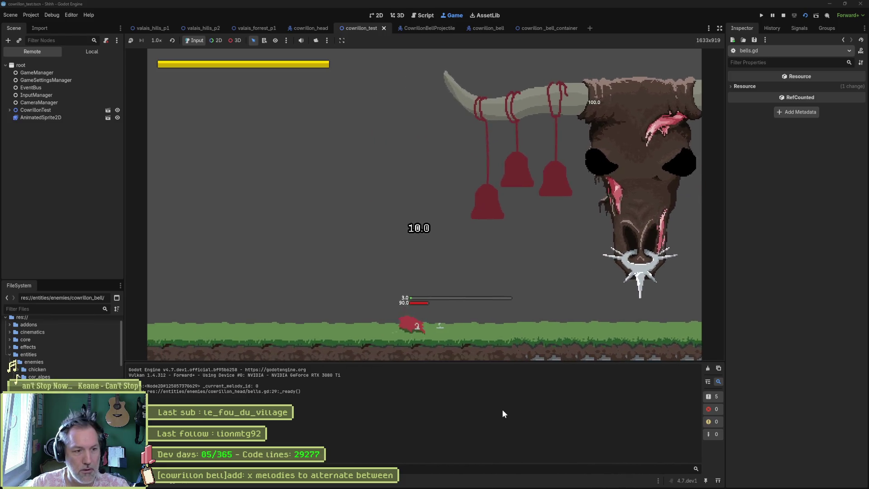
Step: Stop the game and delete the print_debug line and the TODO randomize melody id comment
key("F8")
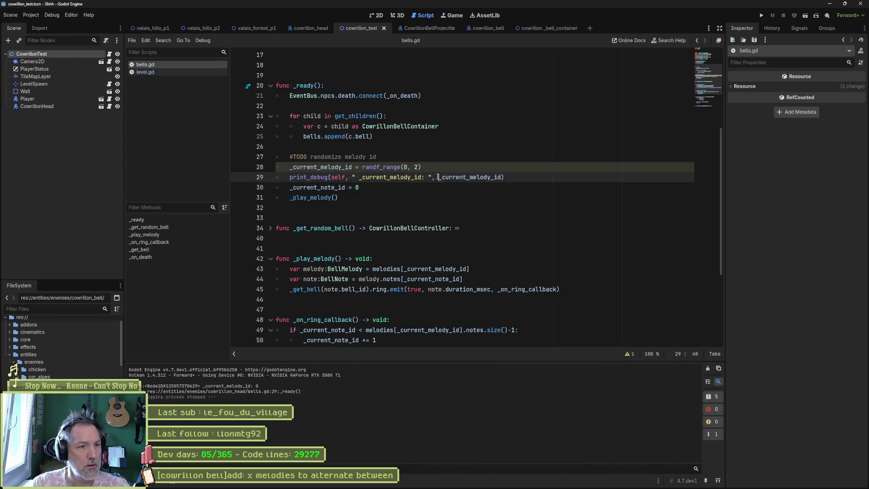
left_click(445, 178)
key("ctrl+s")
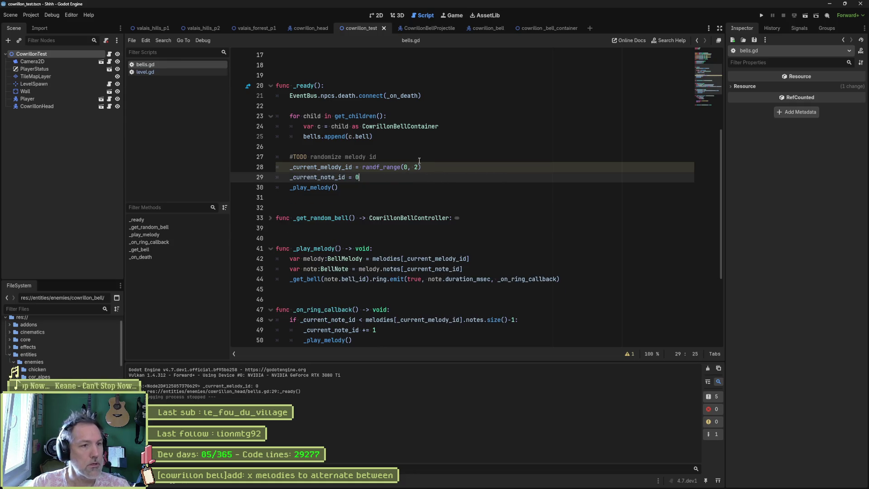
left_click(303, 157)
key("ctrl+shift+k")
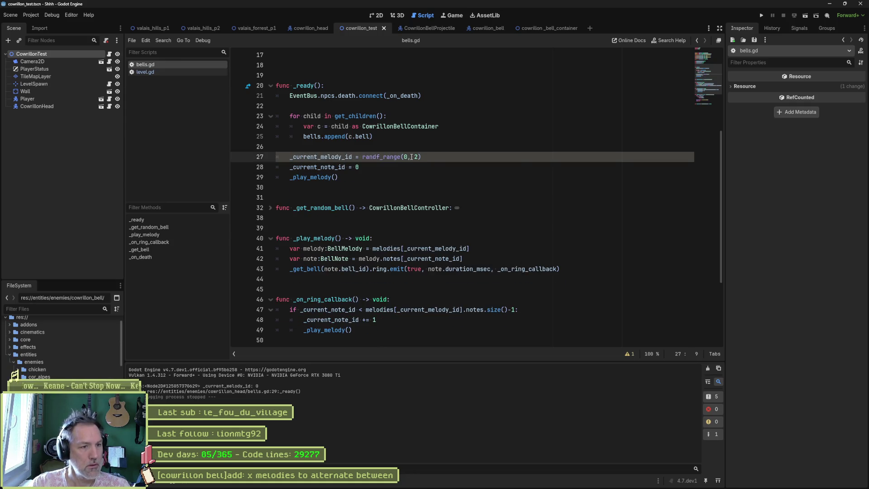
Step: Check the narrowing-conversion warning, then change randf_range to randi_range and save bells.gd
double_click(345, 158)
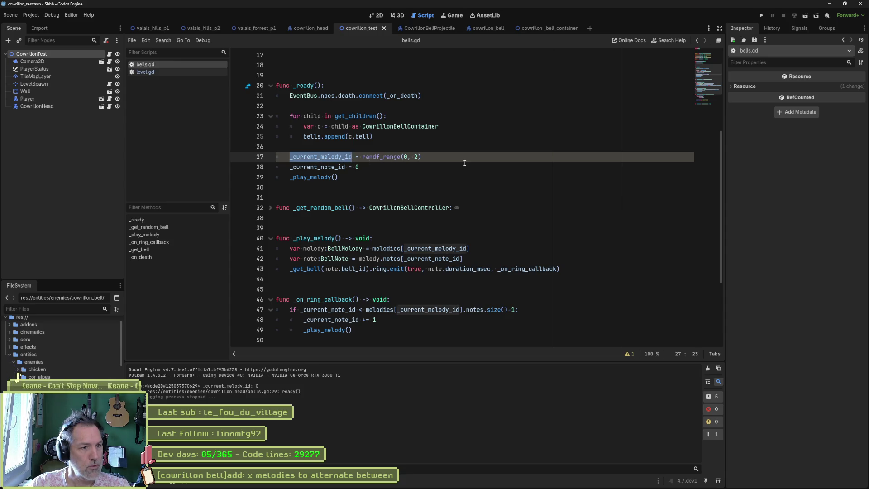
left_click(176, 484)
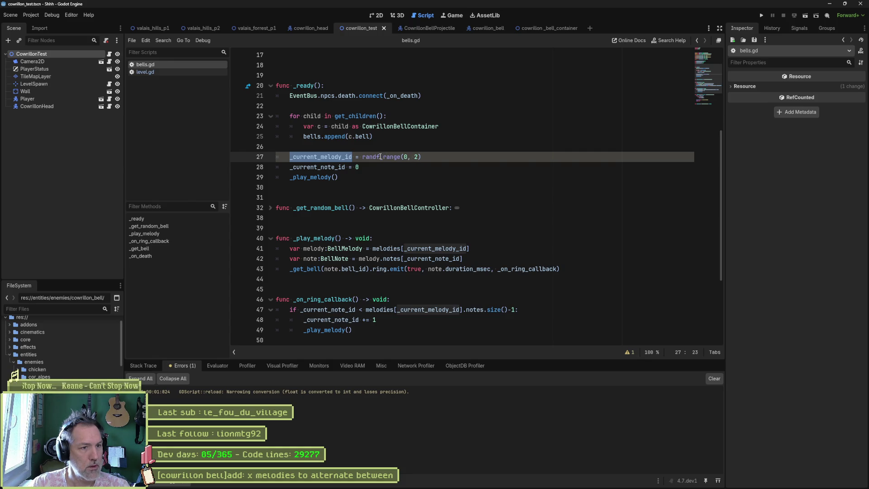
left_click(380, 157)
key("BackSpace")
type("i")
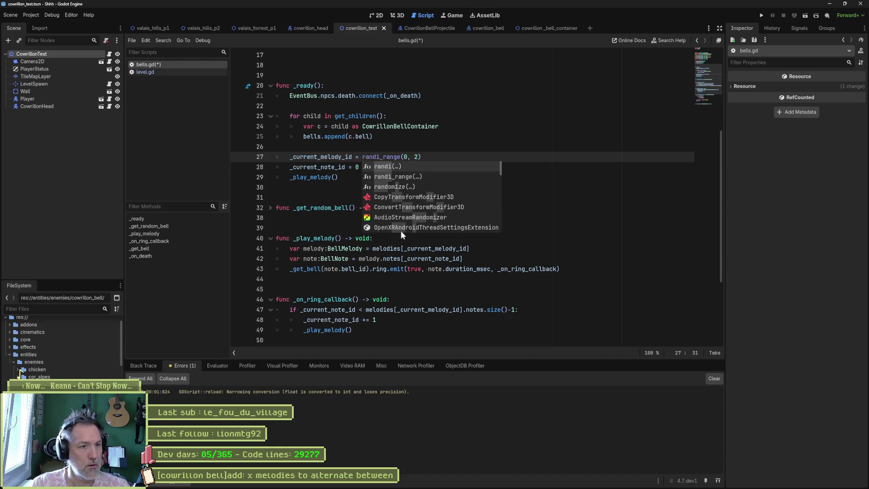
key("ctrl+s")
left_click(326, 177)
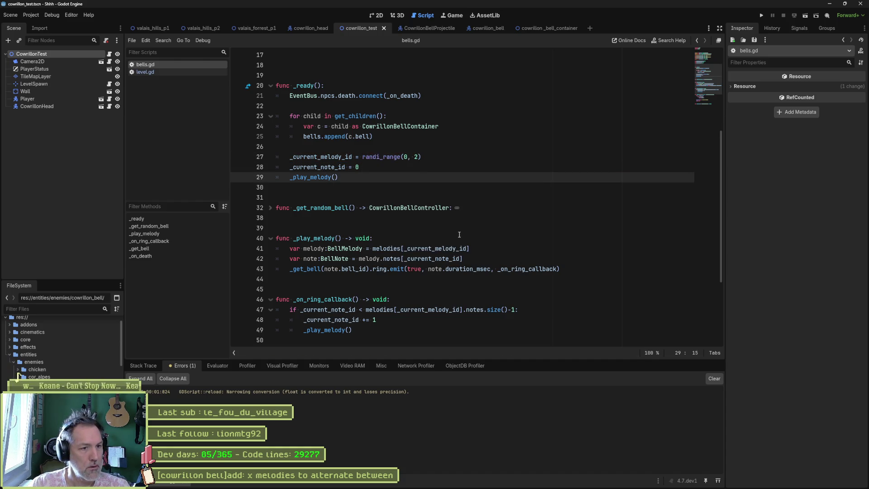
left_click(459, 236)
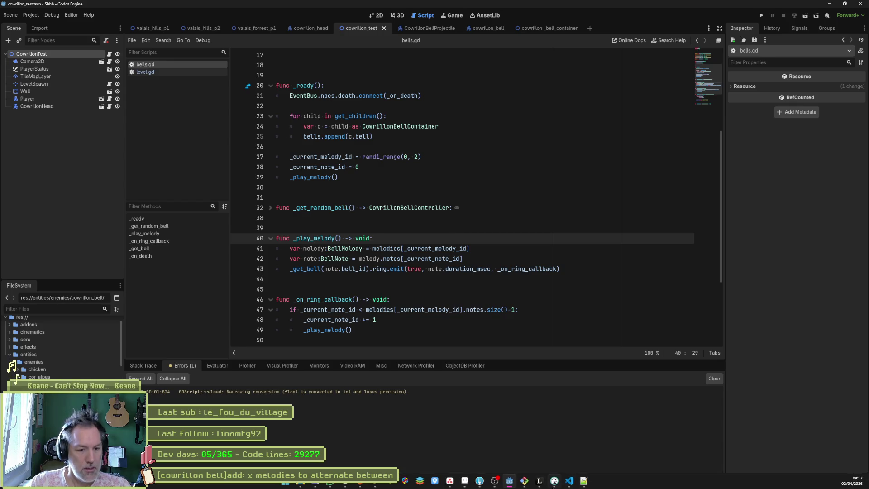
Step: Check the Asana task title, then return to the bells.gd diff in Fork
left_click(554, 482)
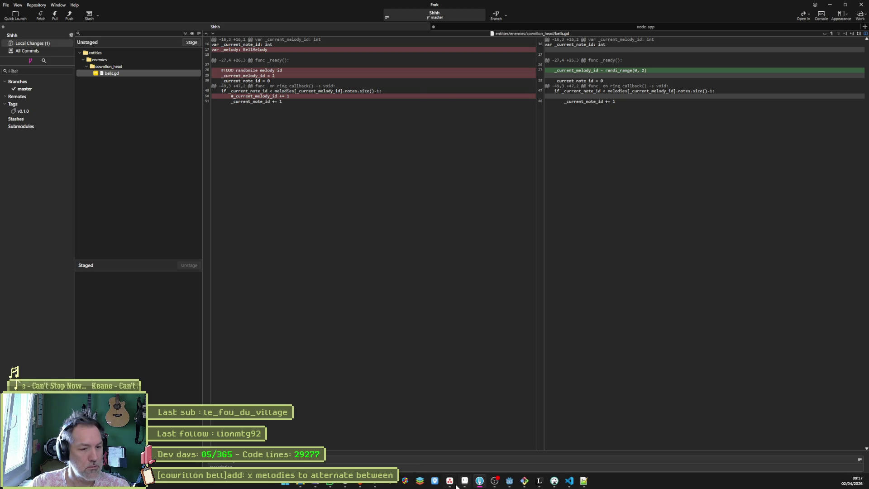
left_click(453, 482)
triple_click(707, 62)
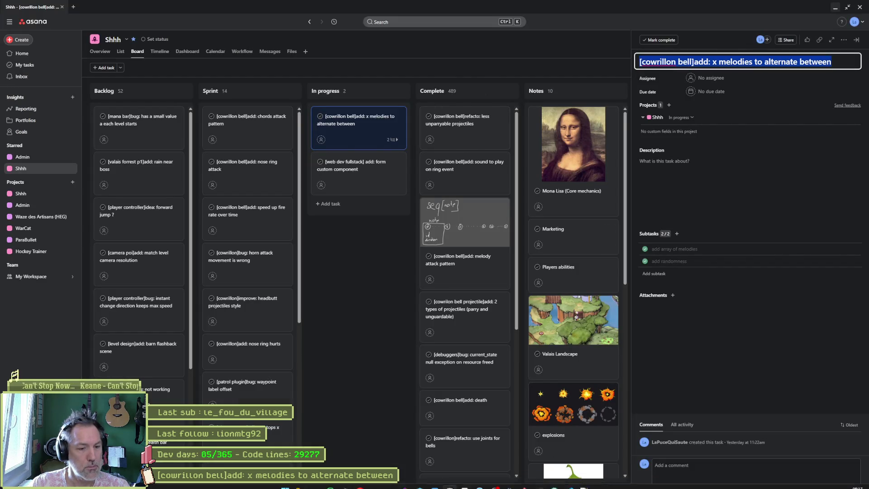
mouse_move(437, 487)
left_click(462, 484)
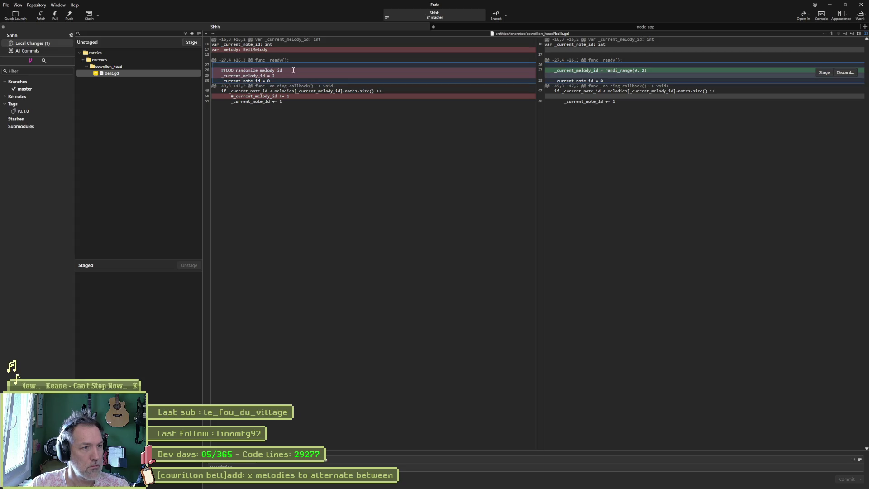
Step: Stage and commit the bells.gd change, then push master to origin
mouse_move(603, 53)
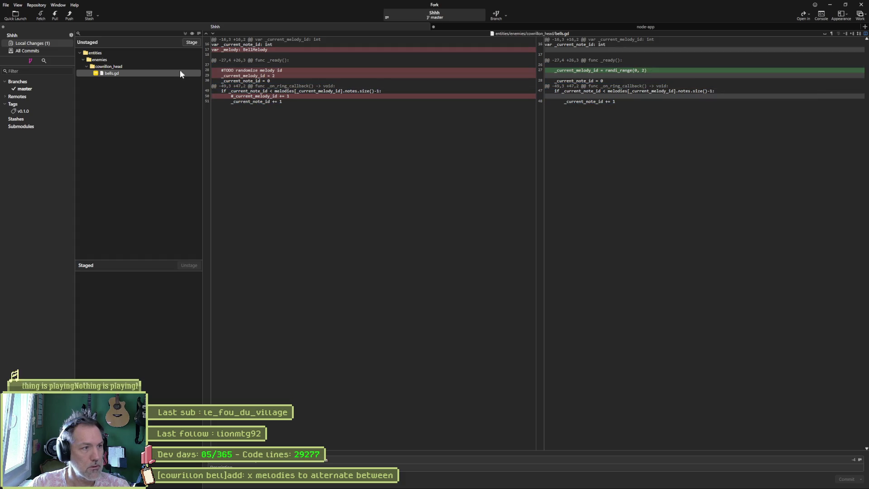
left_click(187, 41)
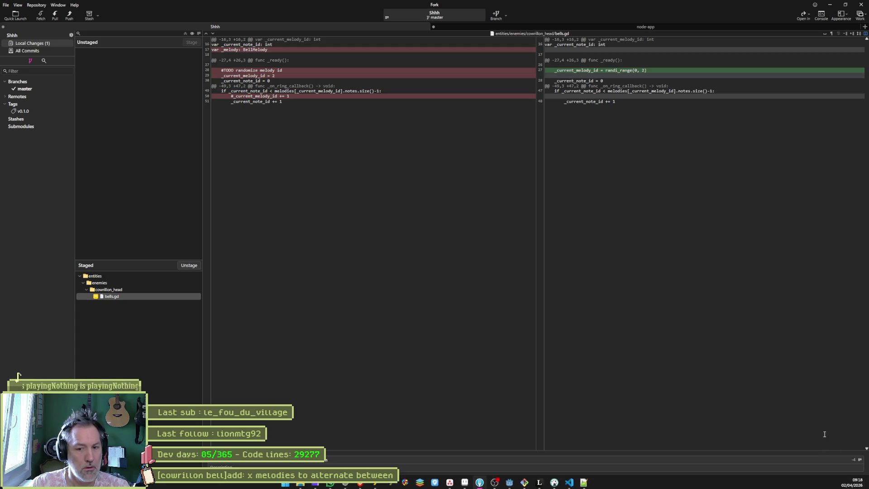
left_click(845, 479)
left_click(68, 16)
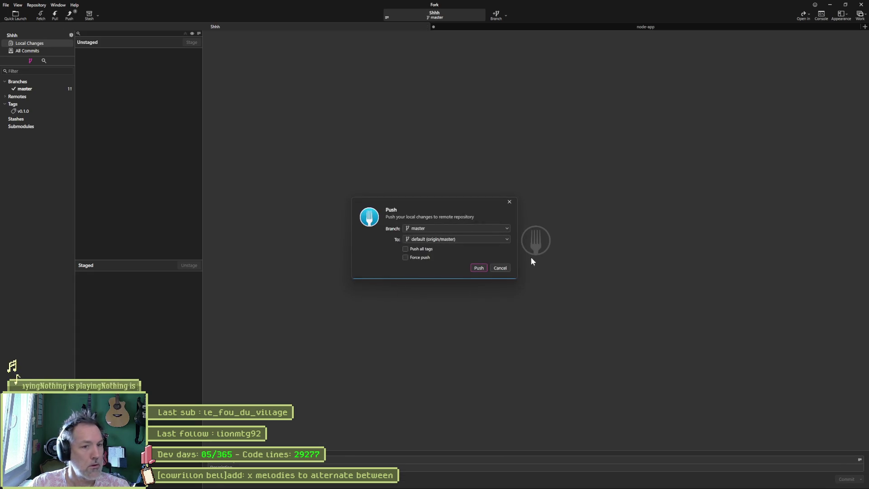
left_click(480, 268)
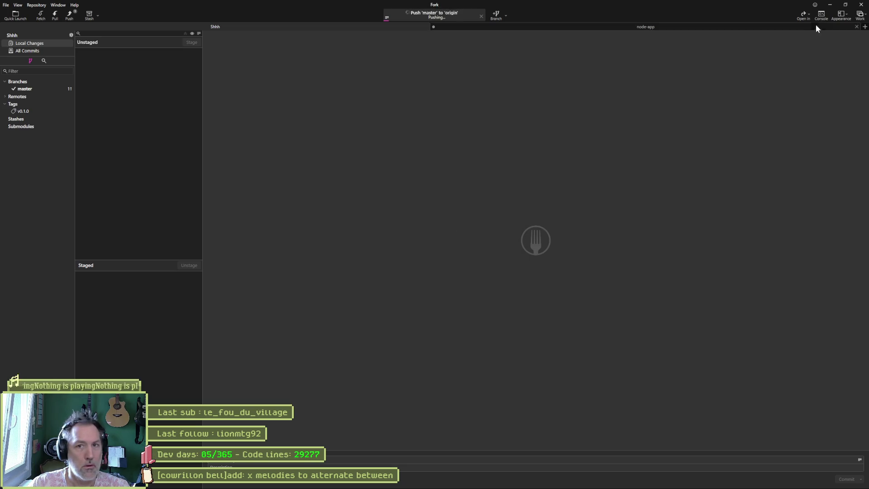
Step: Move x melodies to Complete and nose ring attack into In progress, then view its details
left_click(831, 7)
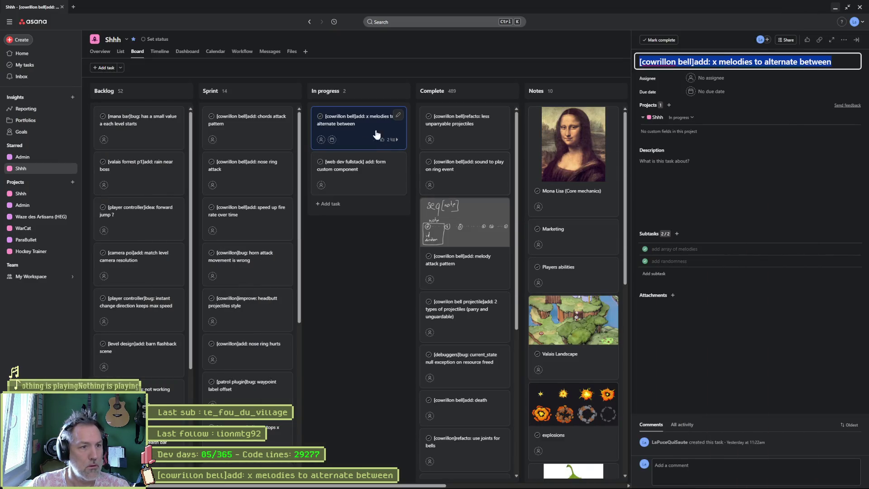
left_click_drag(375, 132, 458, 123)
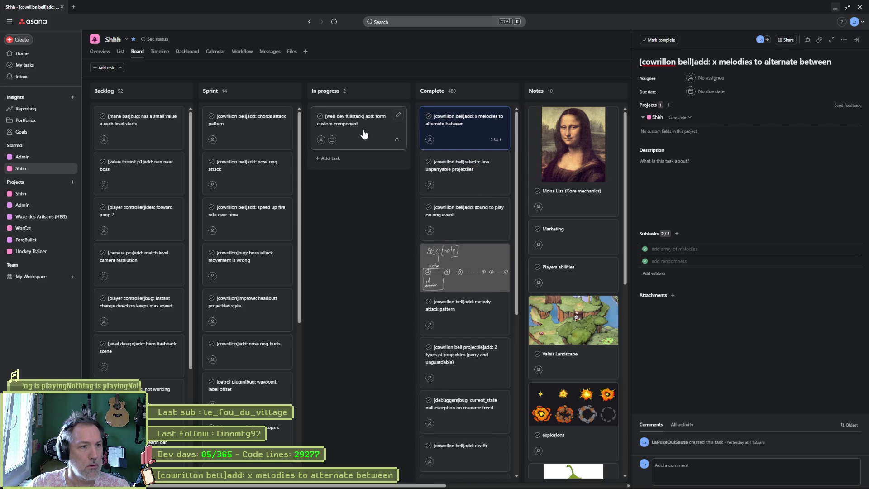
mouse_move(252, 124)
left_mouse_down()
mouse_move(338, 127)
mouse_move(330, 128)
left_mouse_up()
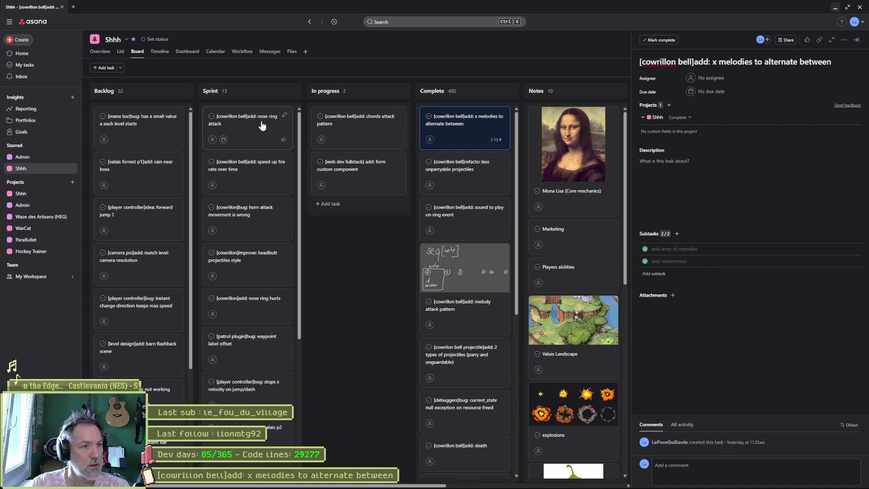
left_click_drag(247, 126, 346, 125)
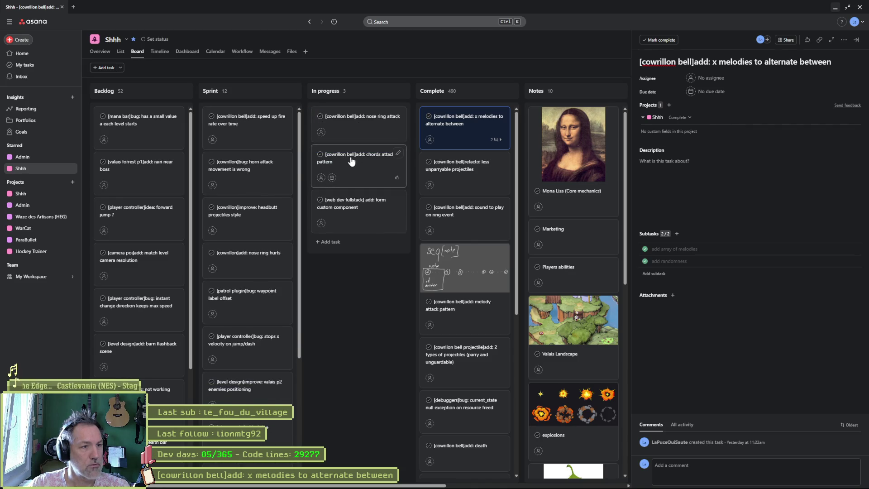
left_click_drag(349, 159, 265, 122)
left_click(333, 132)
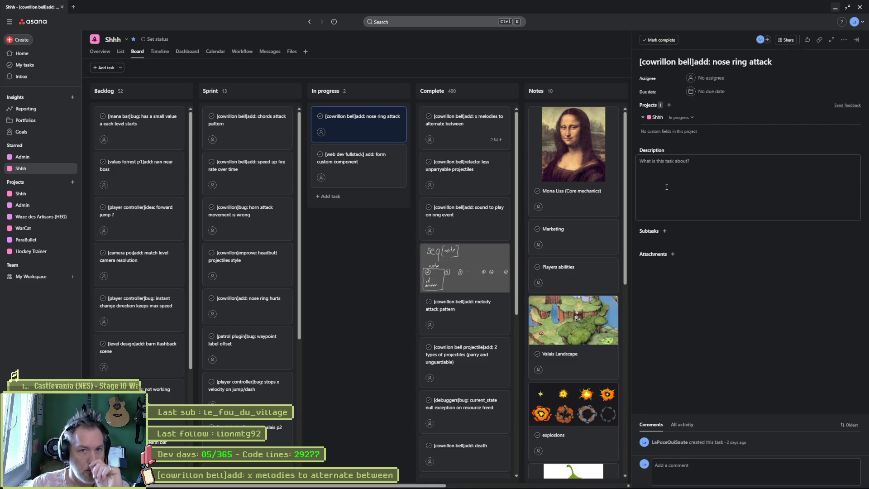
left_click(835, 10)
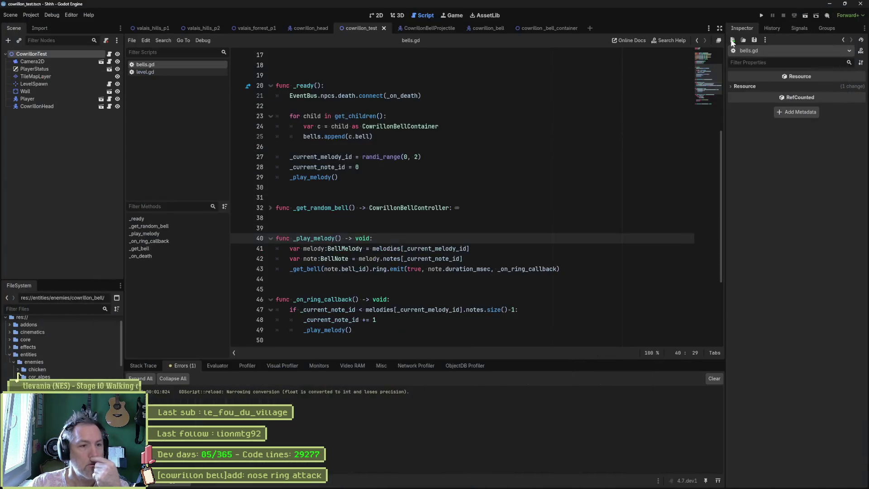
Step: Select CowrillonHead in the 2D view and quick-open cowrillon_head_controller.gd
left_click(377, 15)
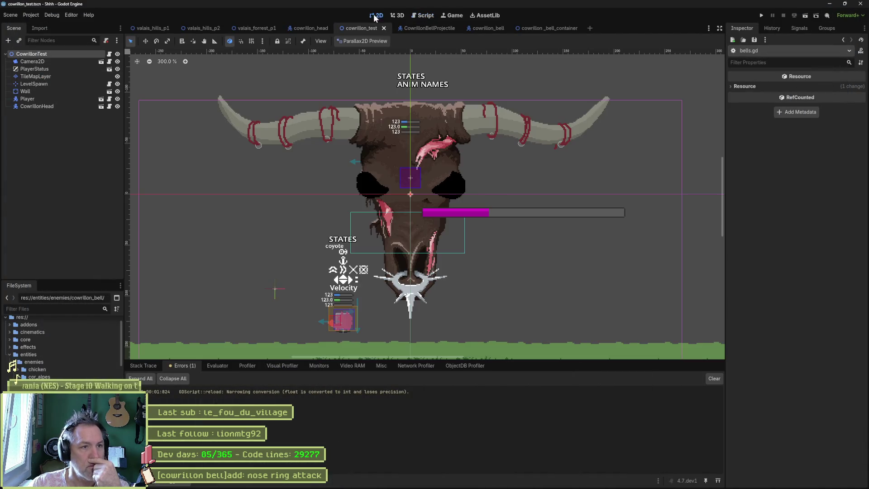
left_click(42, 107)
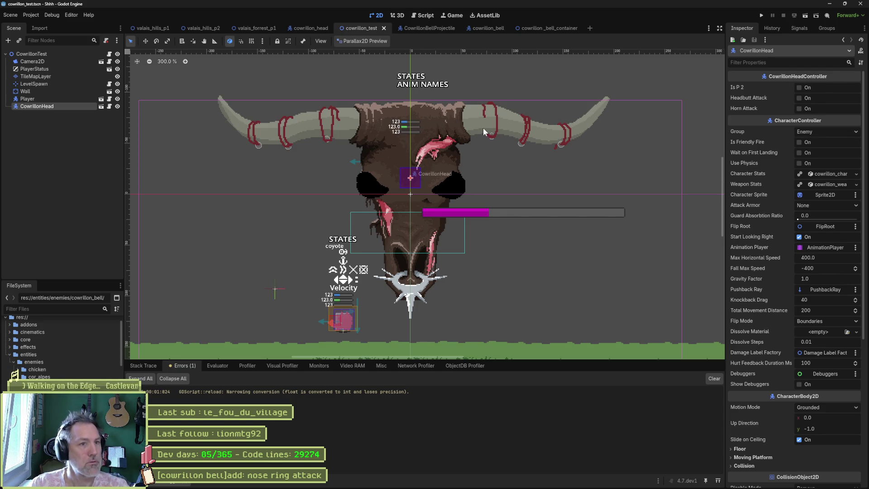
key("alt+shift+o")
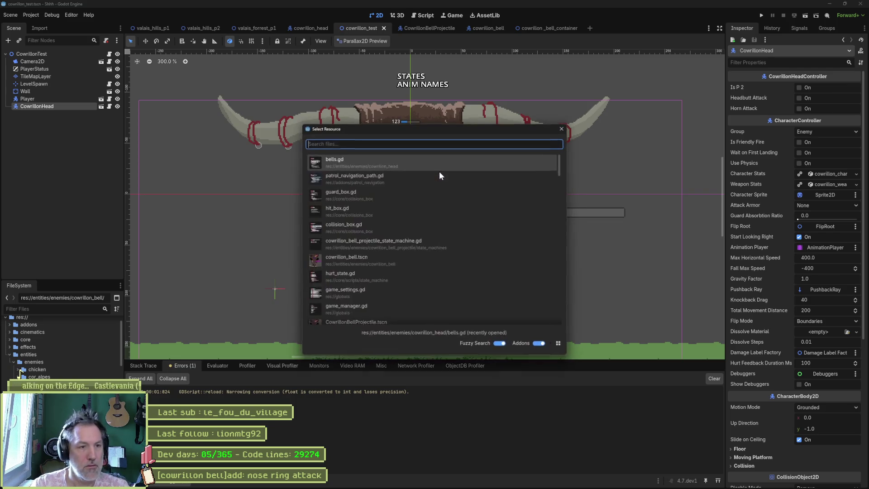
type("cowrillon_head_contr")
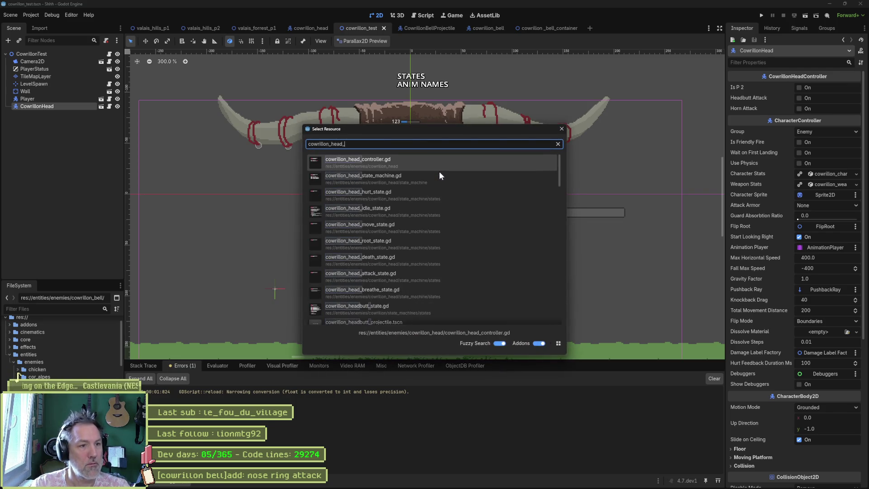
key("Return")
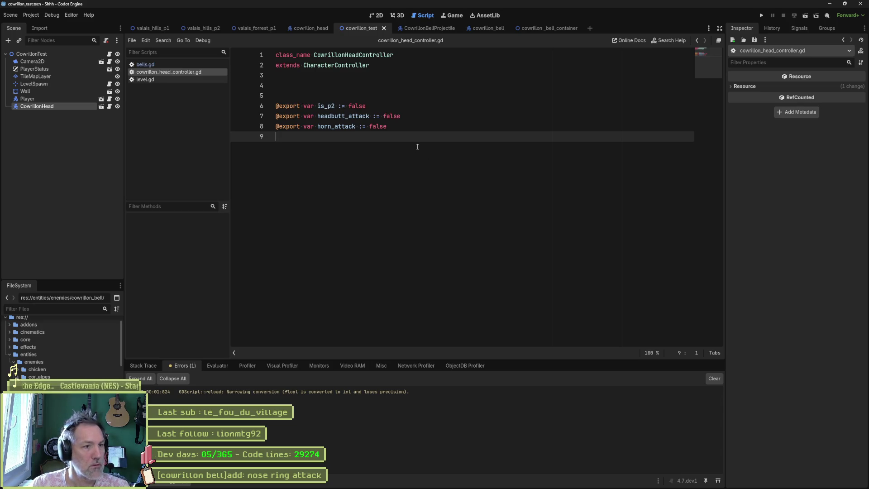
Step: Search the project for headbutt_attack and jump to its check in cowrillon_patrol_state.gd
double_click(348, 115)
key("ctrl+shift+f")
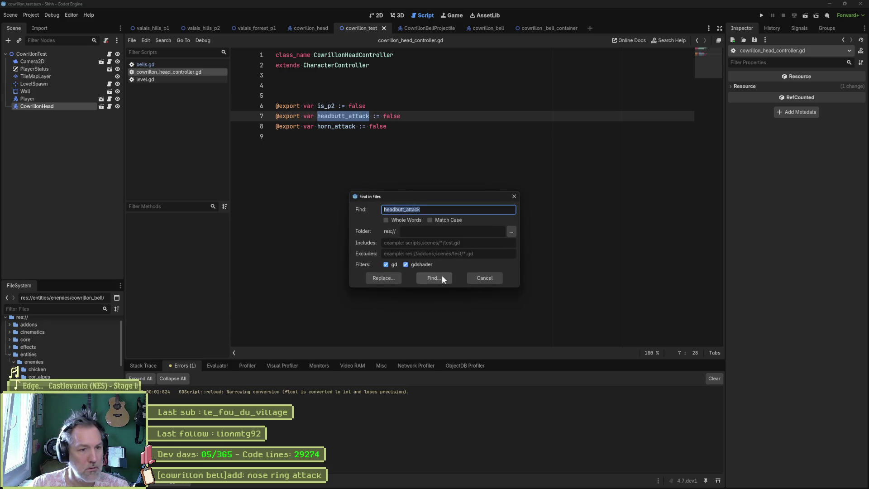
left_click(442, 275)
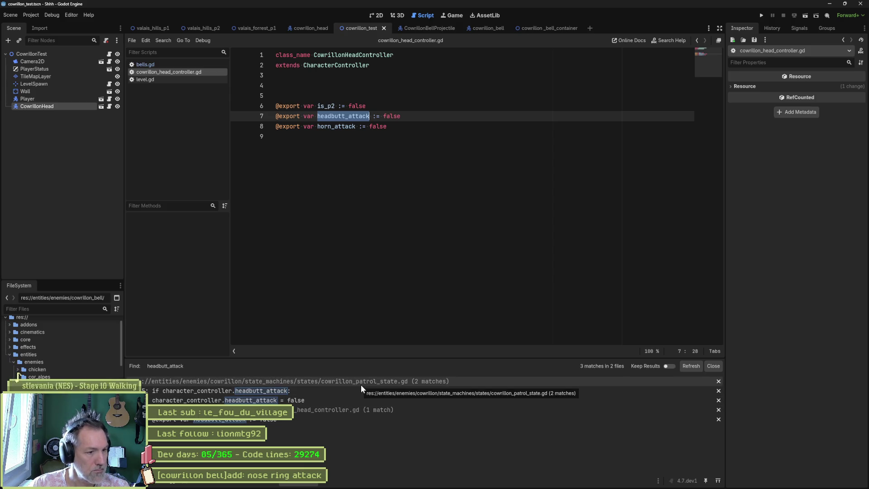
left_click(303, 390)
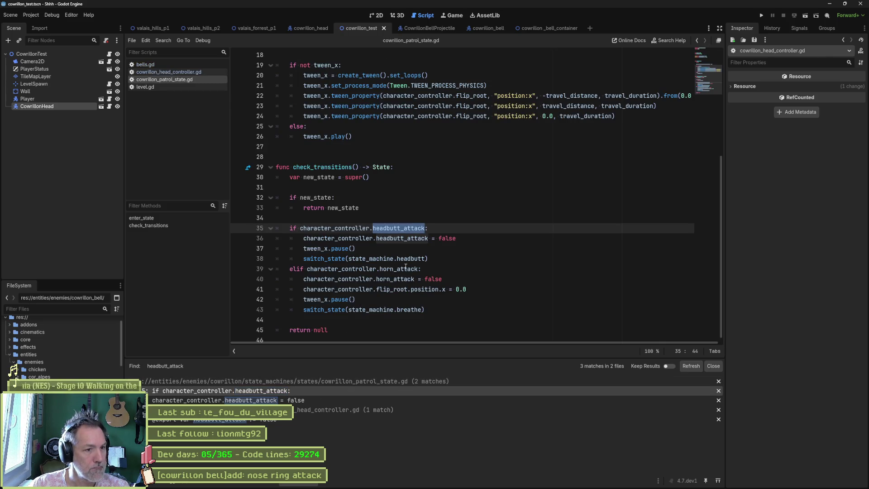
Step: Duplicate the horn_attack elif branch and rename its condition to bells_attack
left_click_drag(434, 312, 438, 263)
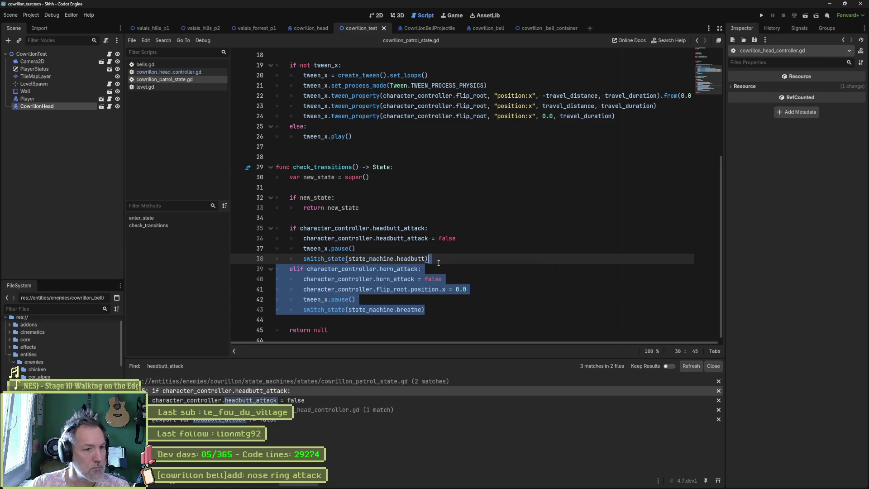
key("ctrl+c")
left_click(433, 309)
key("ctrl+v")
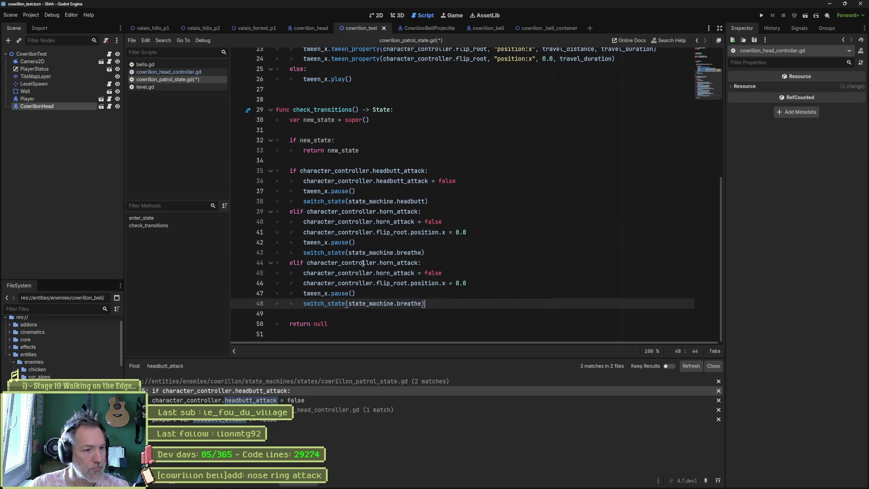
double_click(398, 263)
type("bells_attack")
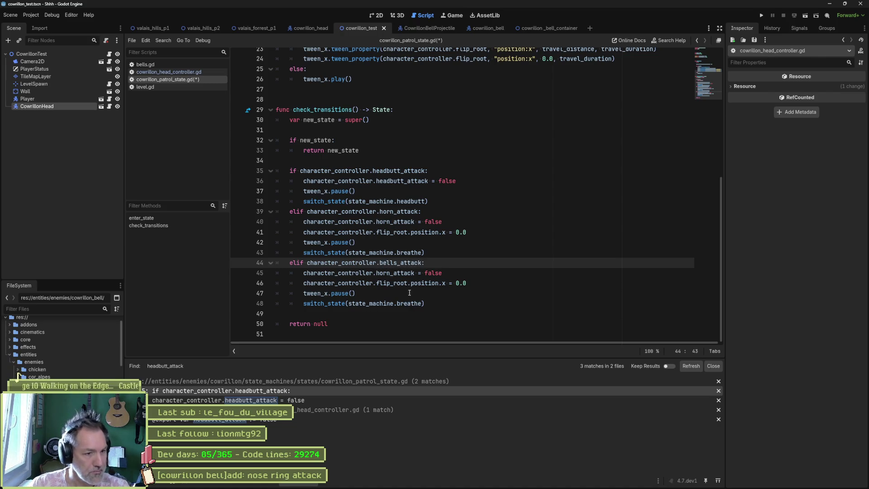
Step: Reset bells_attack instead of horn_attack in the new branch and delete the flip_root and tween_x.pause() lines
double_click(394, 262)
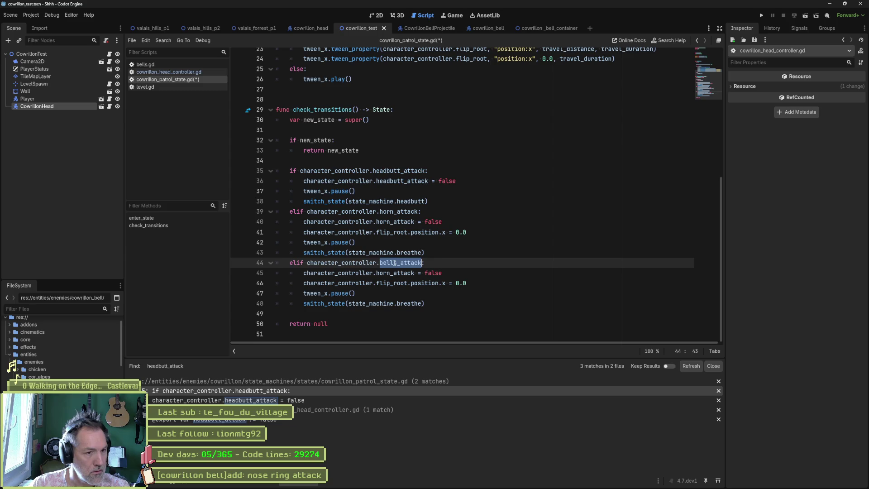
key("ctrl+c")
double_click(403, 273)
key("ctrl+v")
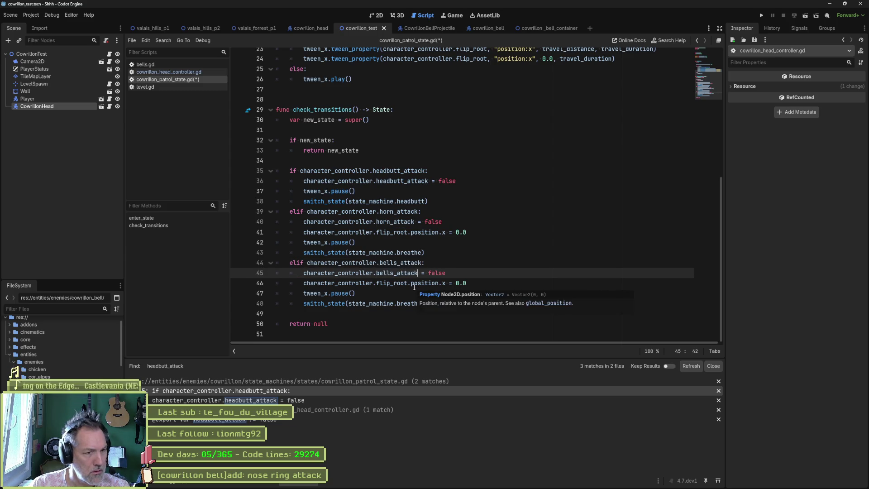
left_click(411, 283)
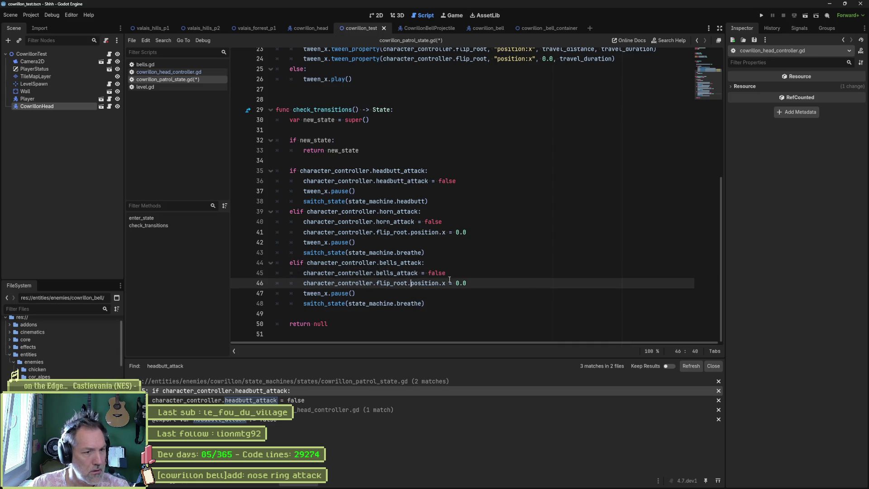
key("ctrl+shift+k")
key("ctrl+shift+k")
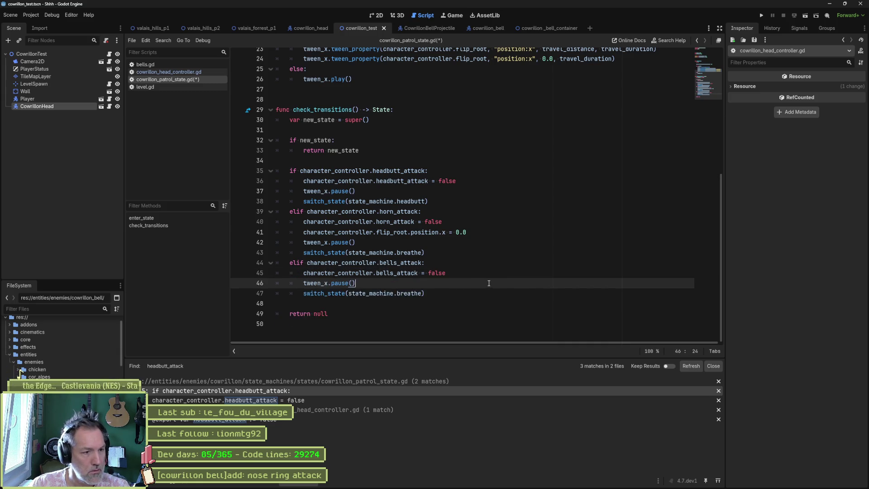
double_click(412, 284)
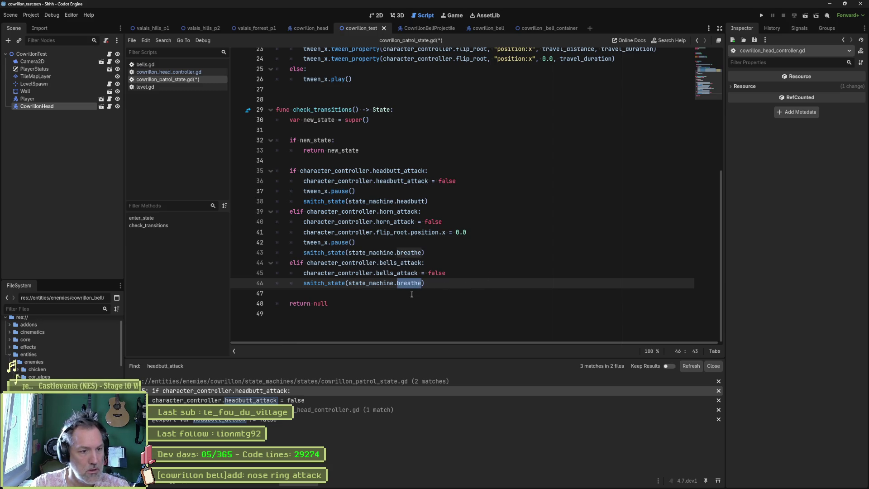
Step: Open the cowrillon_head scene, expand StateMachine, and open the Patrol state's script
left_click(321, 30)
left_click(28, 241)
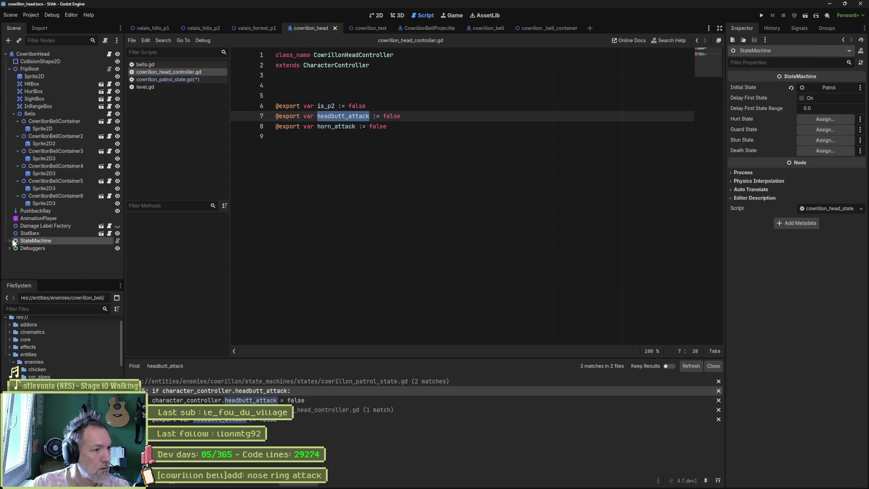
left_click(11, 242)
scroll(56, 241, "down", 2)
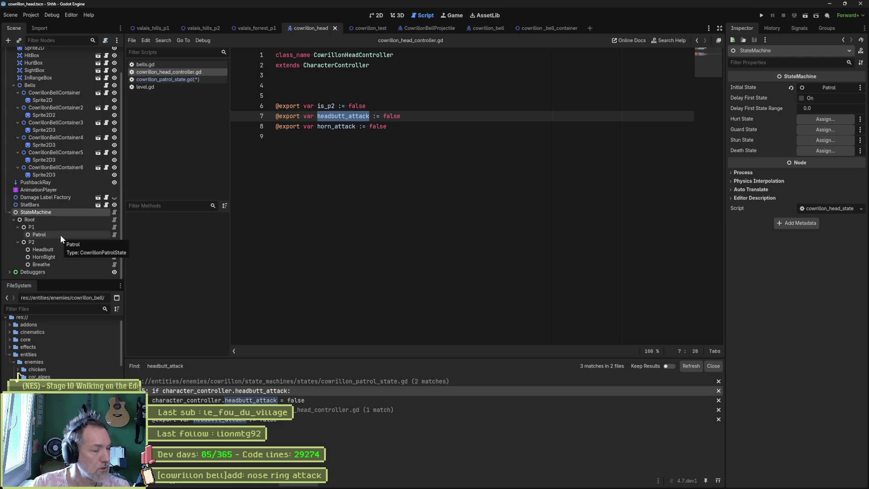
left_click(111, 234)
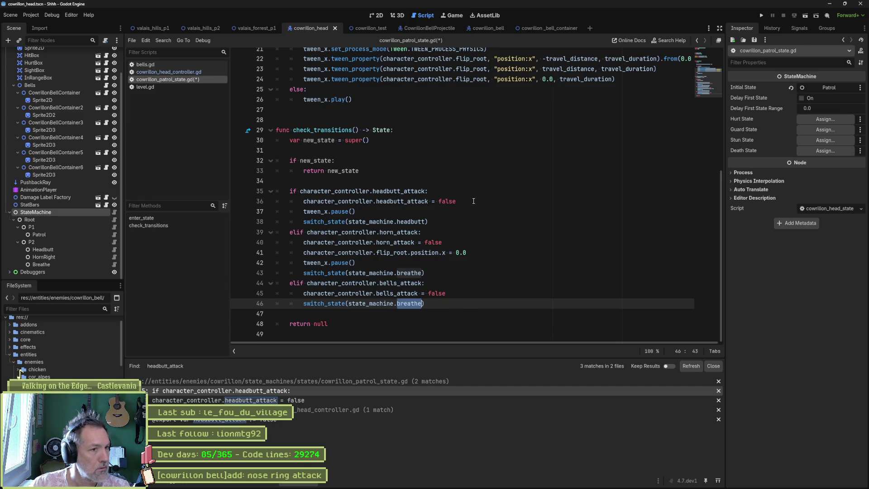
scroll(474, 201, "up", 4)
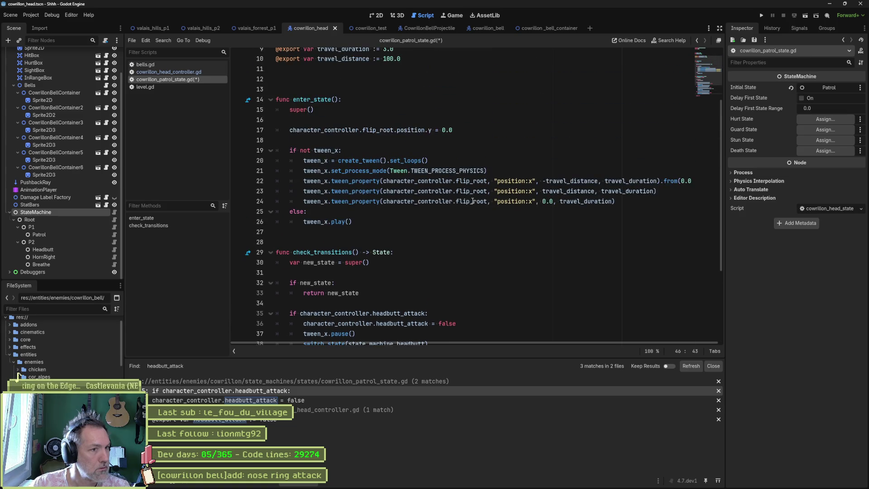
Step: Reveal cowrillon_patrol_state.gd in FileSystem and open cowrillon_idle_state.gd from there
scroll(466, 201, "up", 3)
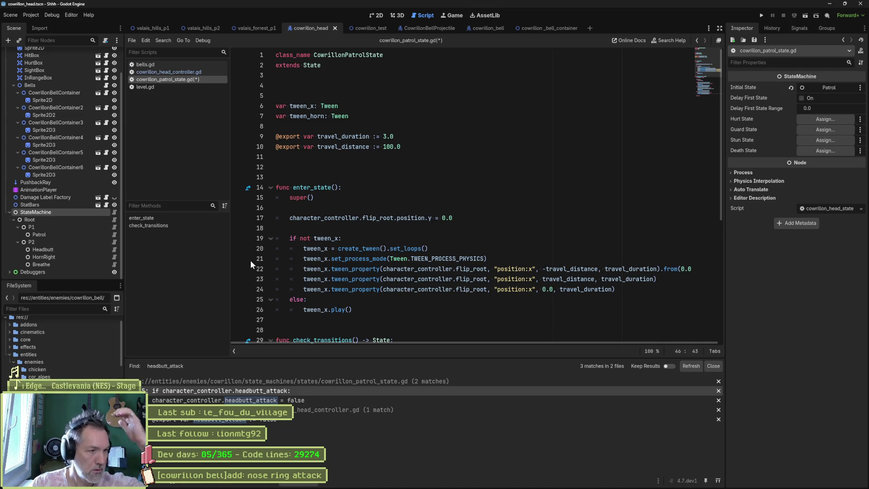
right_click(183, 80)
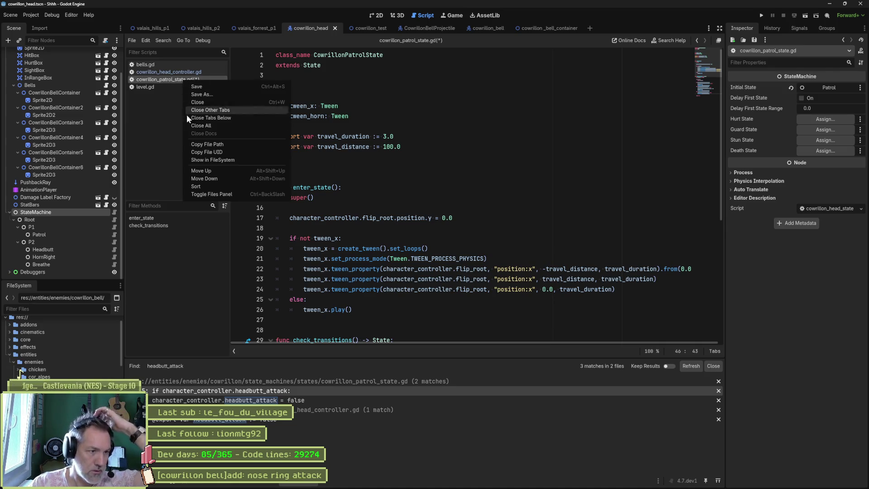
left_click(218, 163)
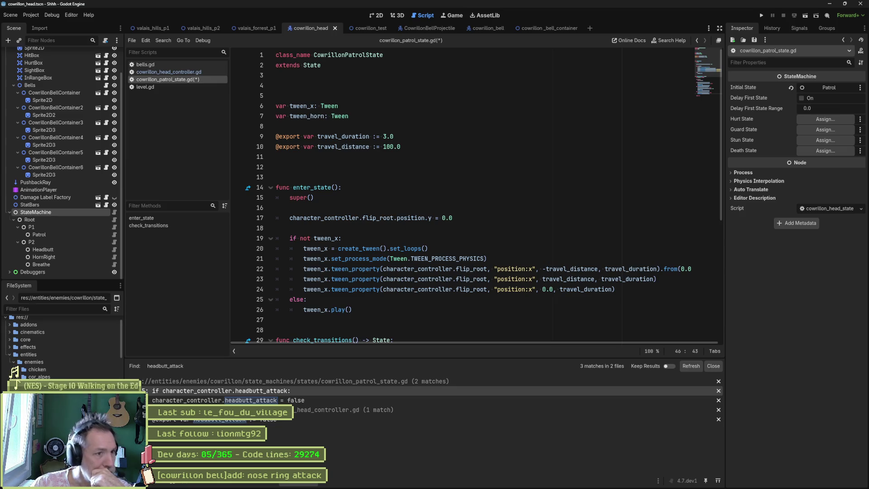
double_click(19, 375)
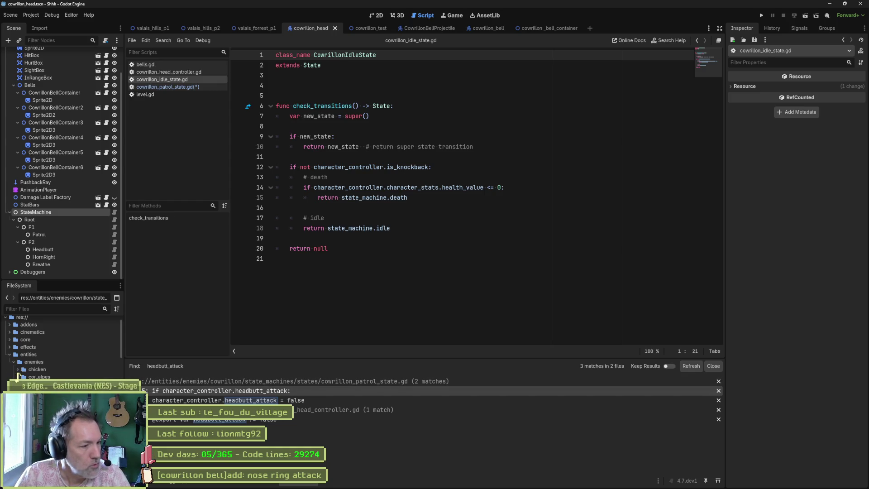
Step: Duplicate cowrillon_horn_right_state.gd as cowrillon_bells_ring_state.gd
key("ctrl+shift+t")
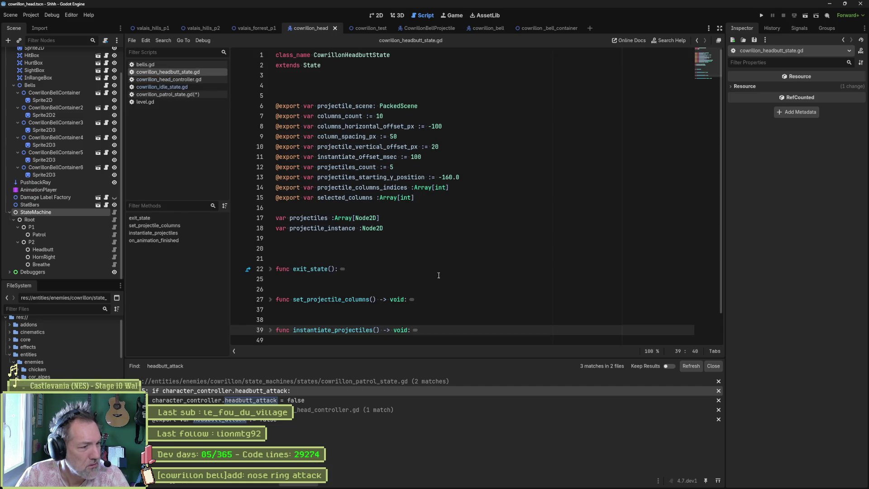
scroll(439, 275, "down", 1)
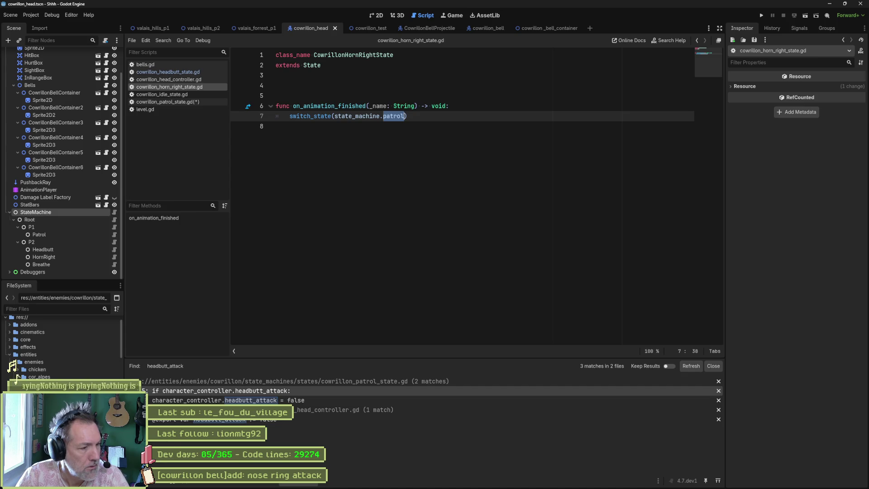
key("ctrl+d")
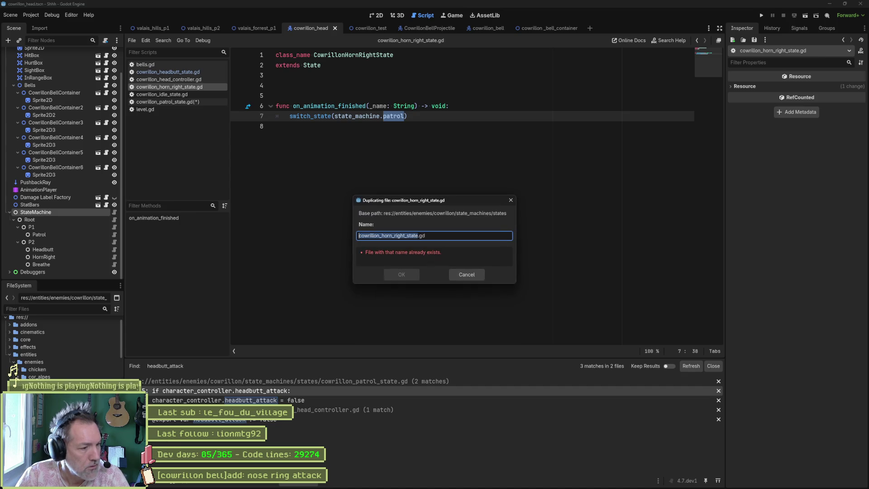
key("Left")
key("ctrl+Right")
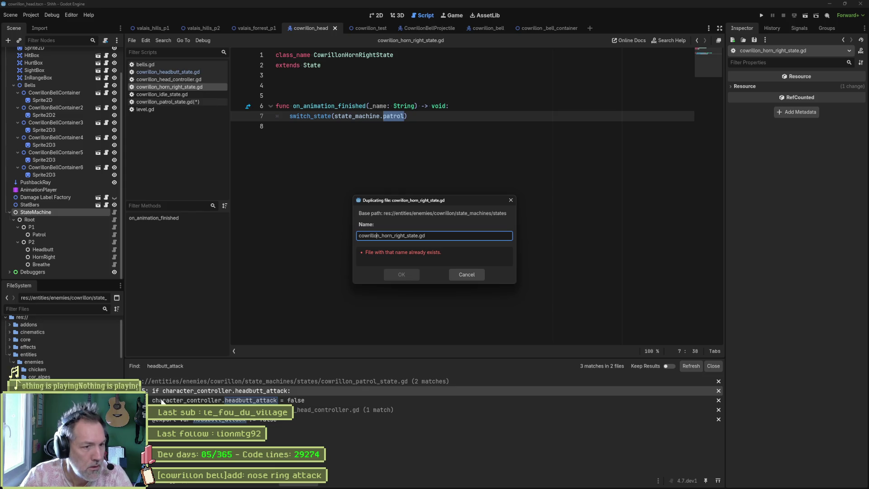
key("Delete")
key("Delete")
key("Delete")
type("bells")
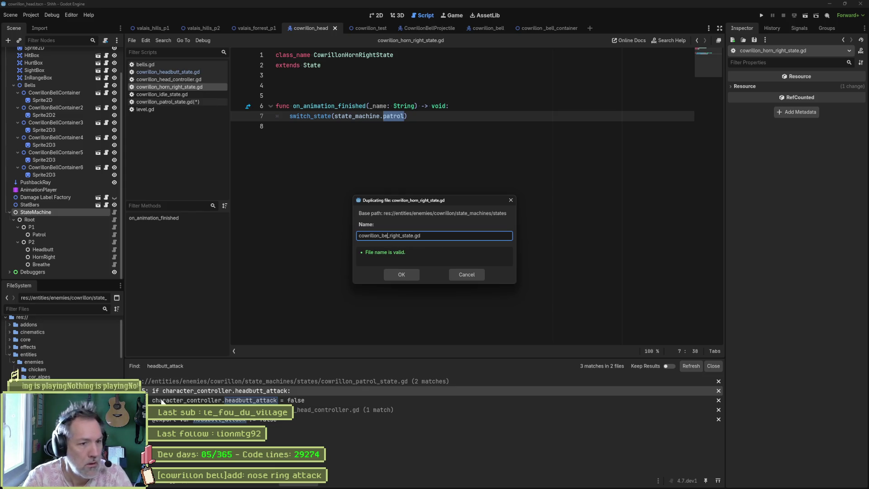
key("Delete")
key("Delete")
key("Delete")
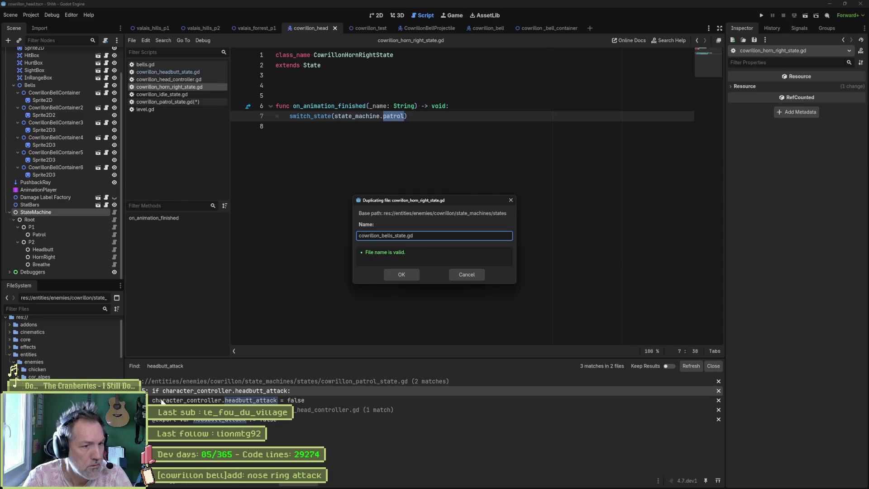
type("_ring")
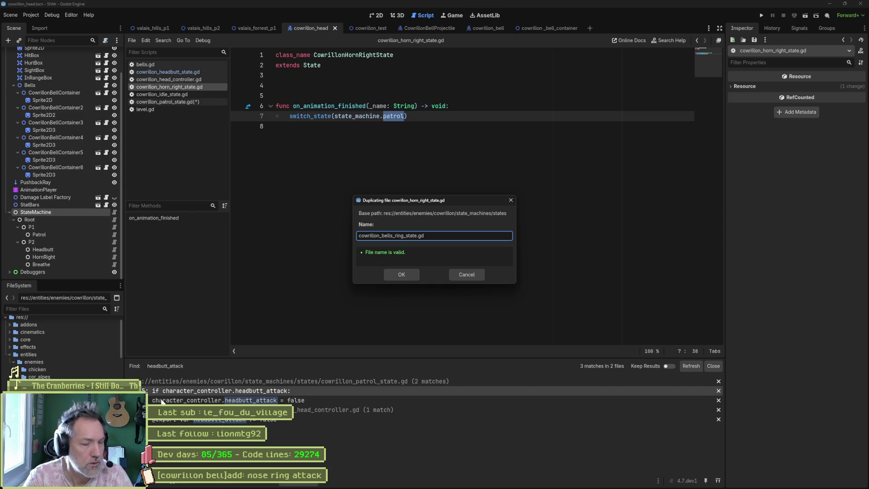
key("Return")
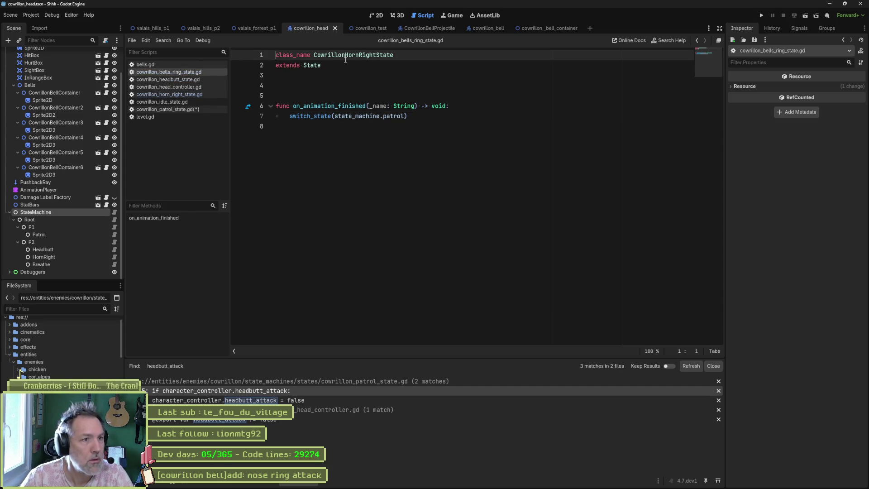
Step: Rename the copy's class to CowrillonBellsRingState and save, leaving the patrol transition unchanged
left_click_drag(345, 60, 375, 58)
type("BellsRing")
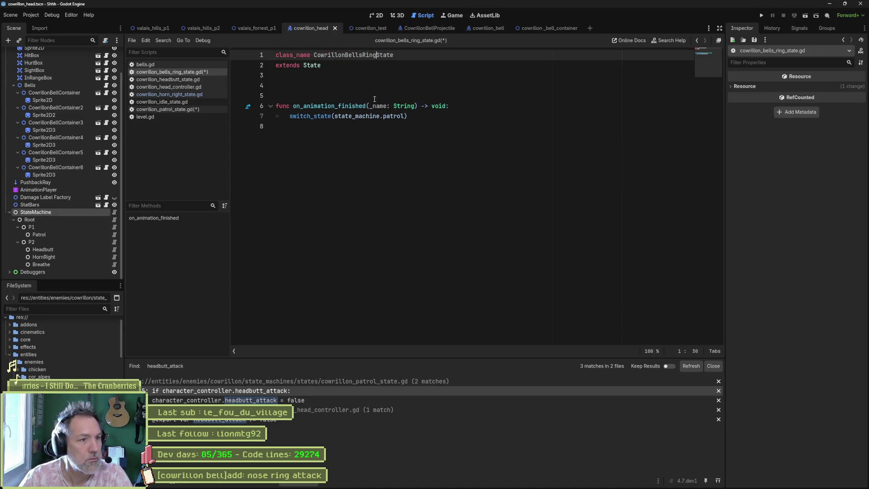
key("ctrl+s")
double_click(394, 116)
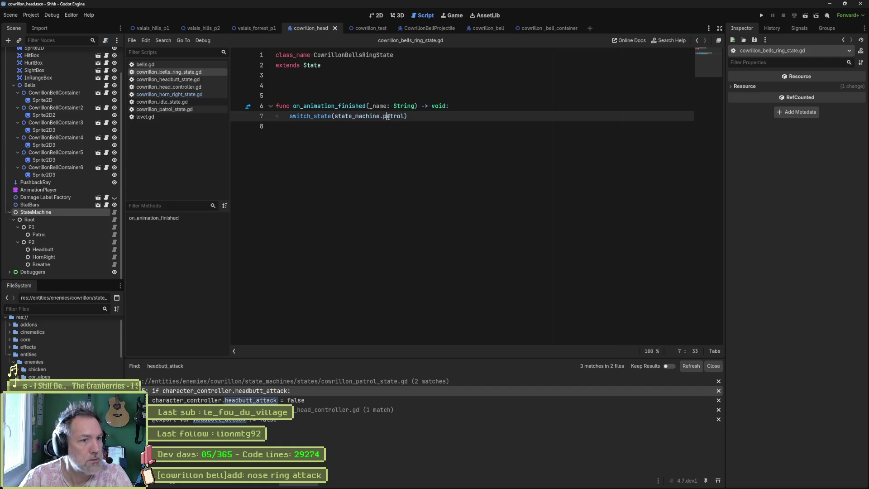
left_click(326, 129)
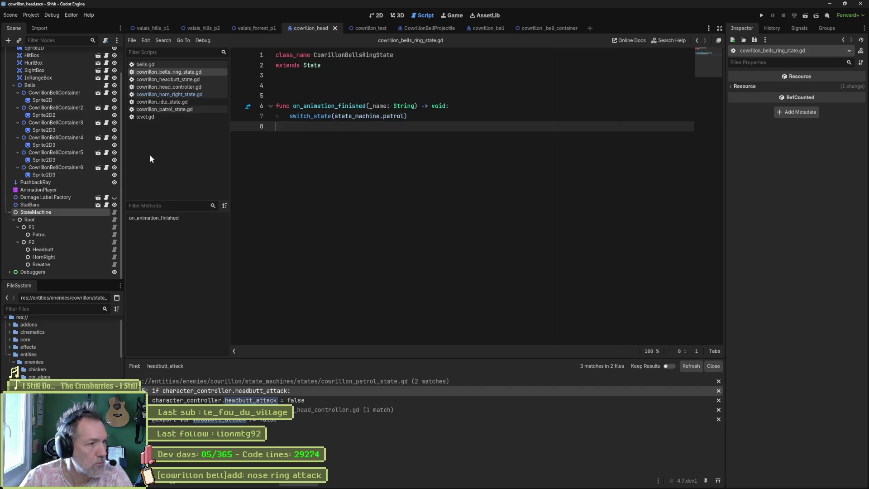
left_click(254, 391)
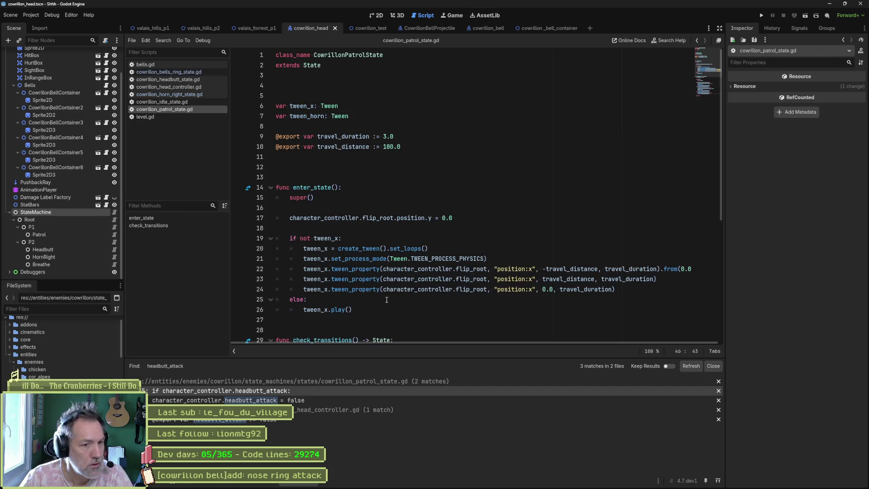
Step: Add a CowrillonBellsRingState node under P1 and name it BellsRing
scroll(387, 300, "down", 5)
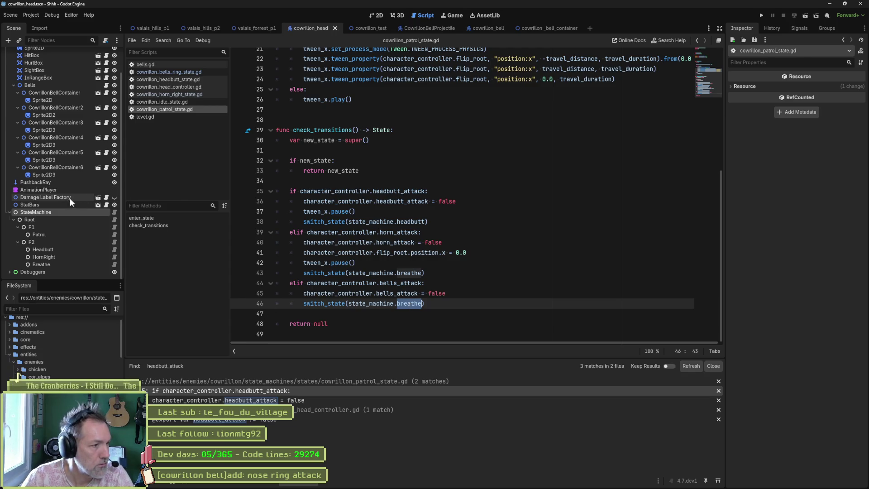
left_click(84, 226)
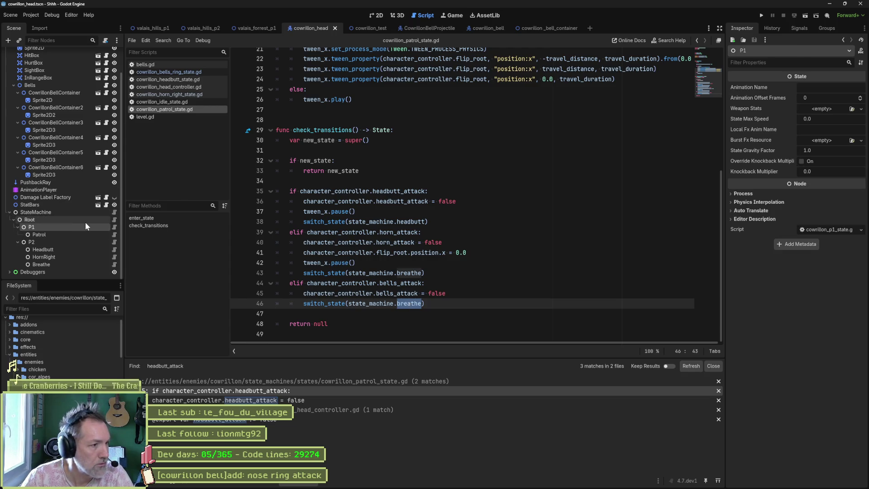
key("ctrl+a")
type("bellsring")
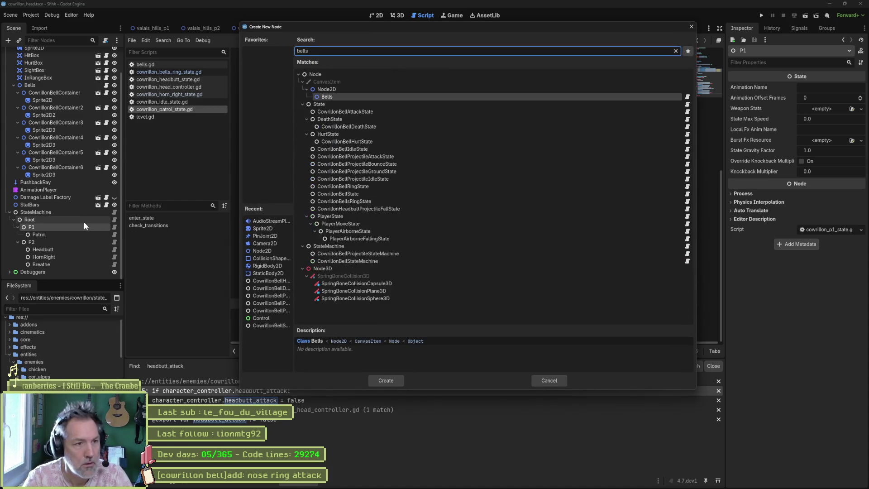
key("Return")
type("BellsR")
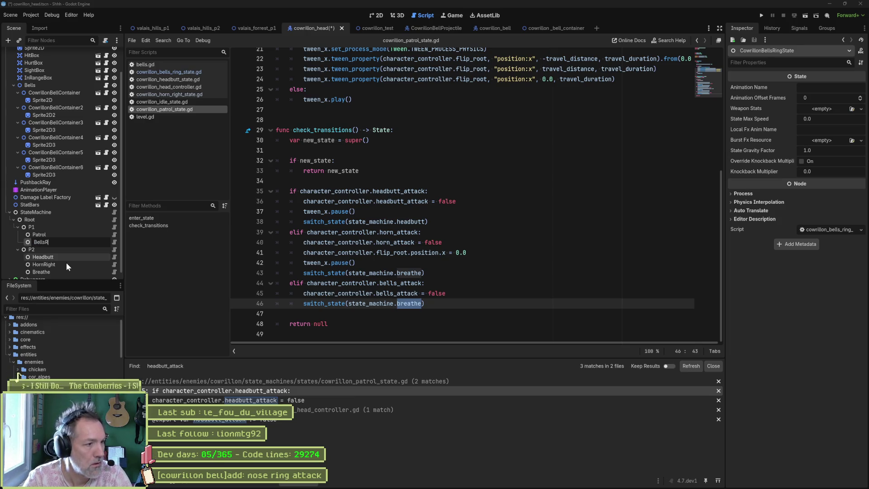
type("ing")
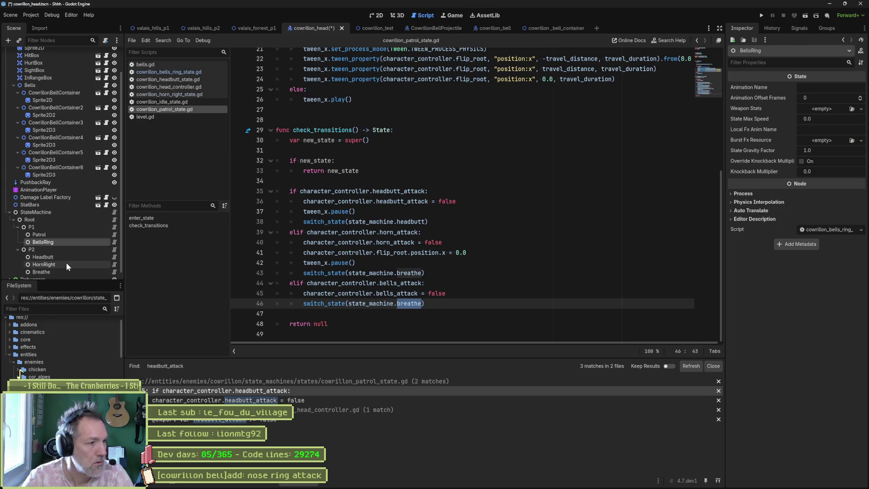
key("Return")
left_click(114, 212)
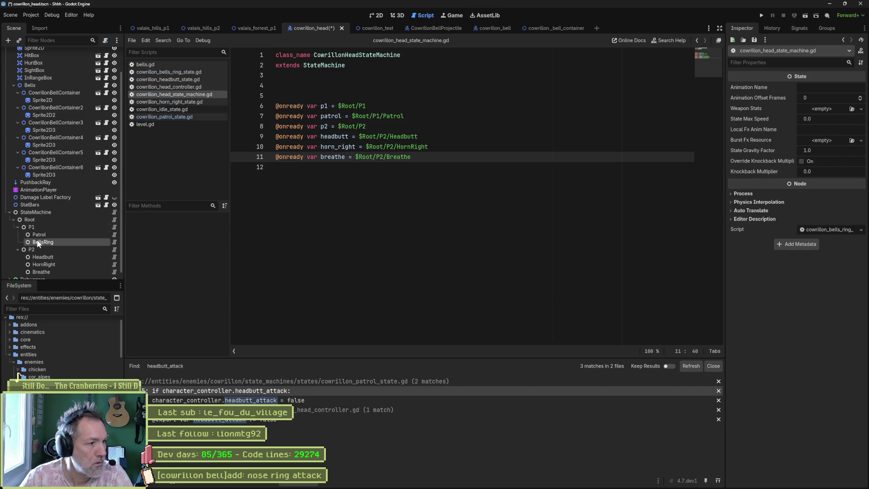
left_click_drag(43, 242, 308, 168)
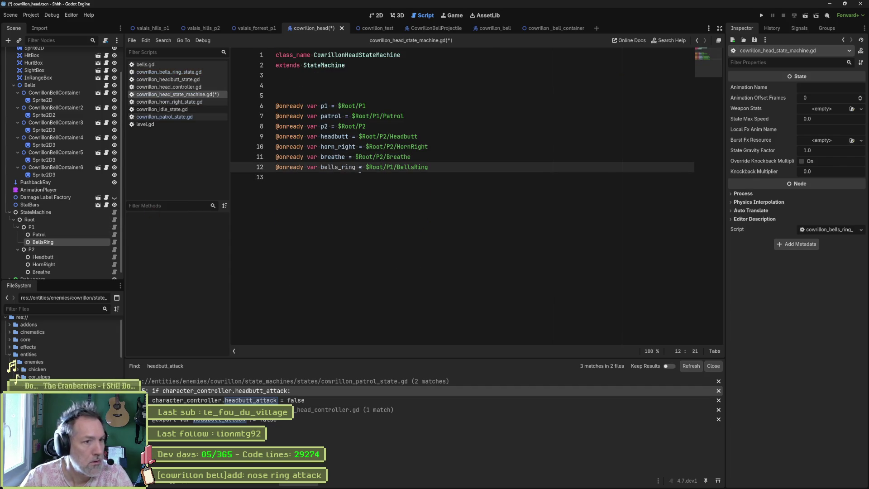
key("alt+Up")
key("alt+Up")
key("alt+Up")
key("ctrl+s")
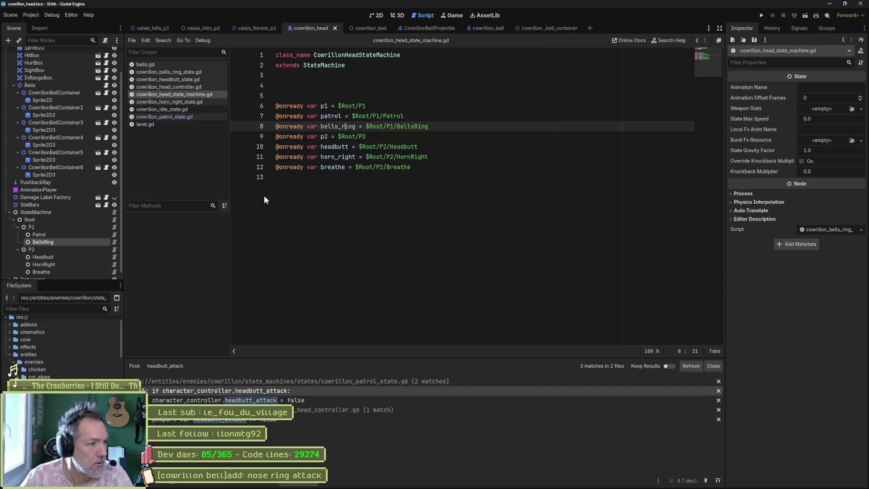
key("ctrl+w")
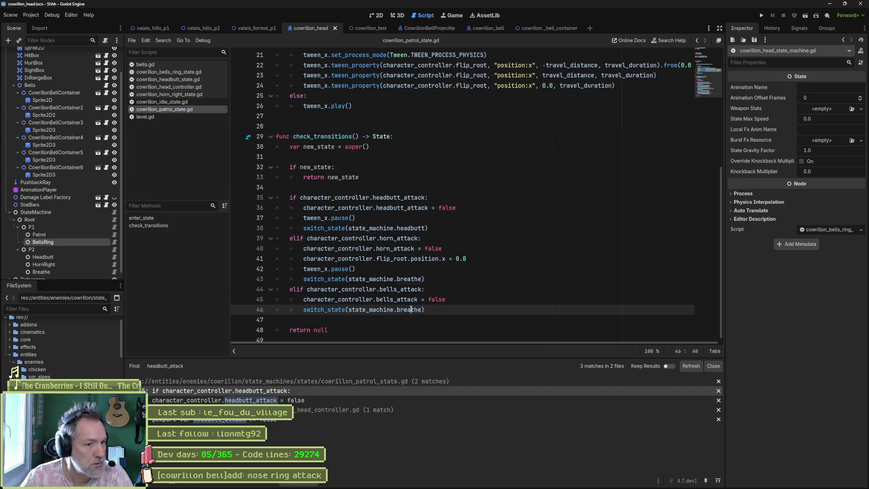
Step: Change the bells attack transition target from breathe to bells_ring and verify the variable name
double_click(410, 309)
type("bells_")
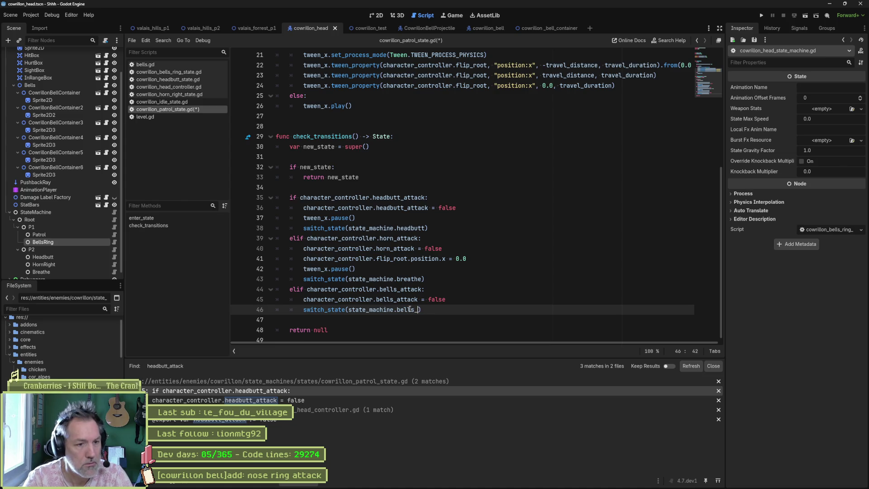
type("ring")
key("ctrl+s")
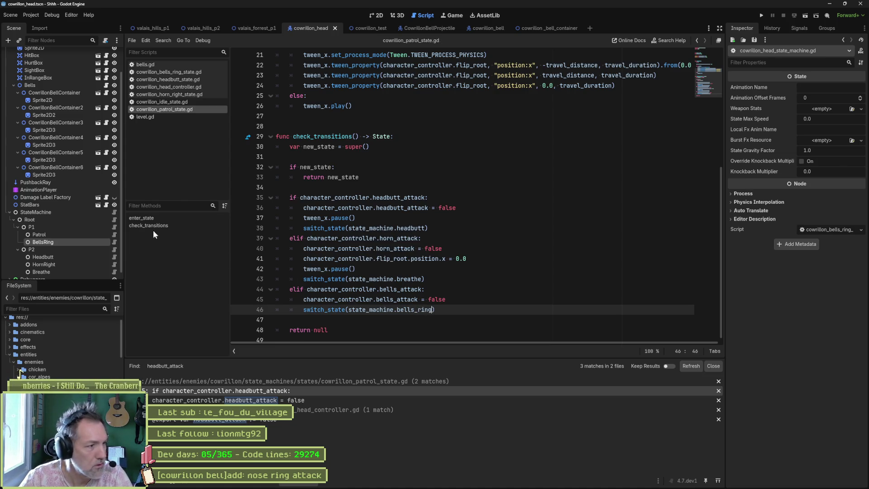
left_click(114, 212)
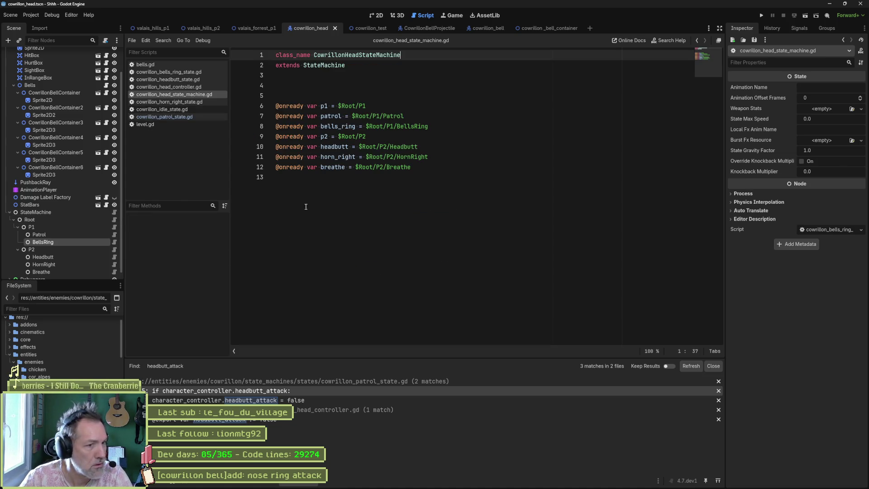
left_click(333, 126)
double_click(333, 127)
key("ctrl+w")
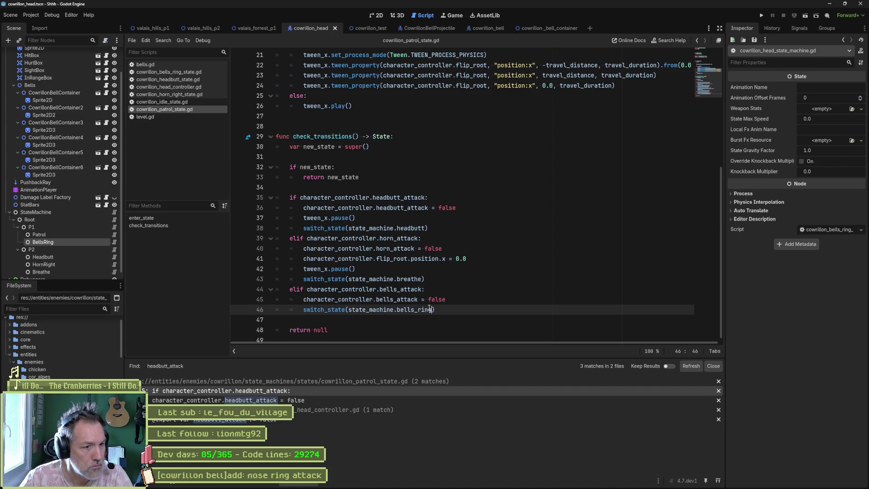
Step: Insert blank lines after the headbutt and horn attack branches, save, and return to cowrillon_test
left_click(456, 226)
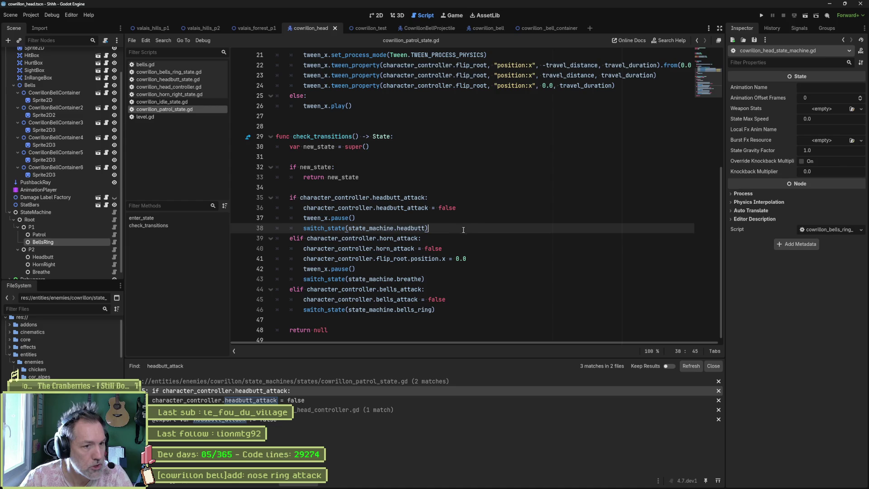
key("Return")
key("Down")
key("Down")
key("Down")
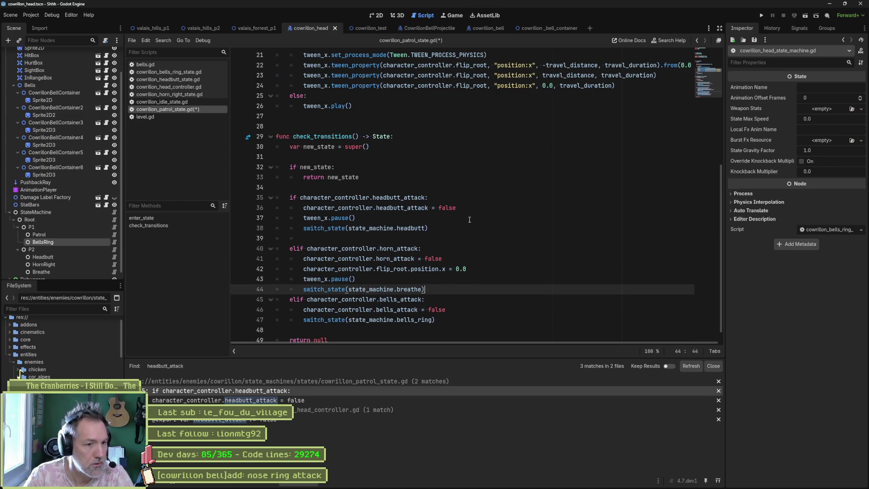
key("Return")
key("ctrl+s")
key("ctrl+Tab")
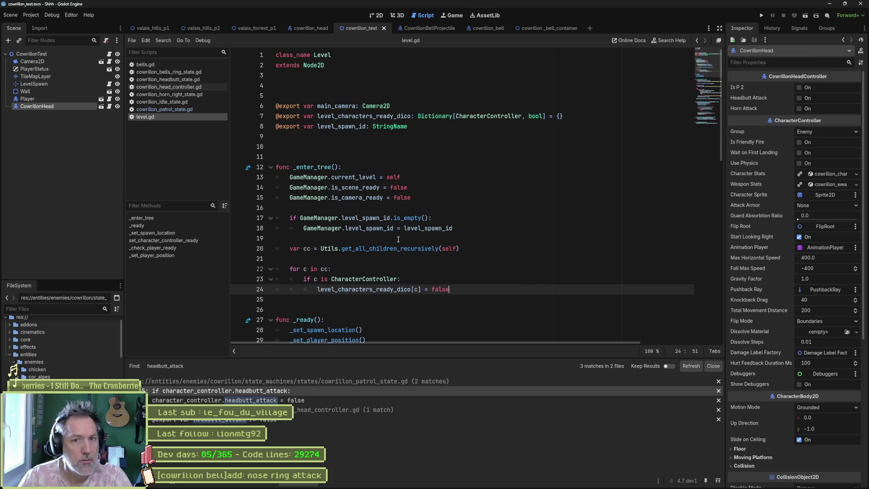
Step: Duplicate the horn_attack export declaration in the CowrillonHead controller script
left_click(63, 109)
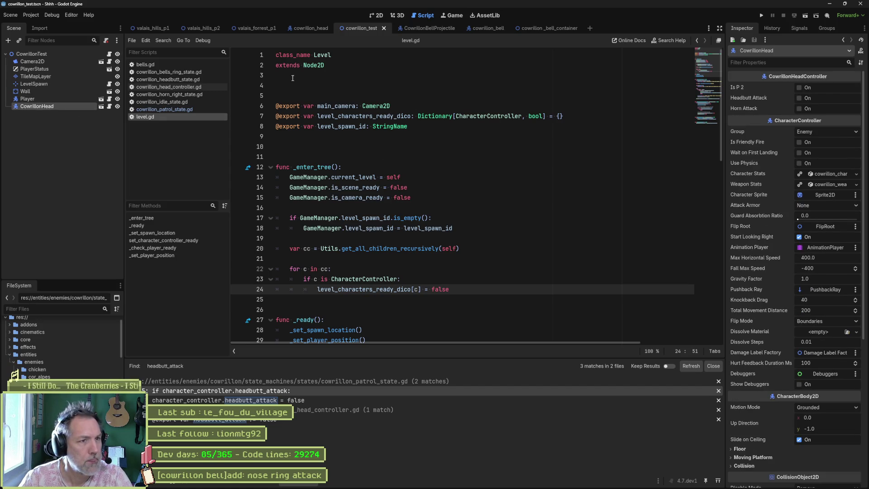
left_click(191, 89)
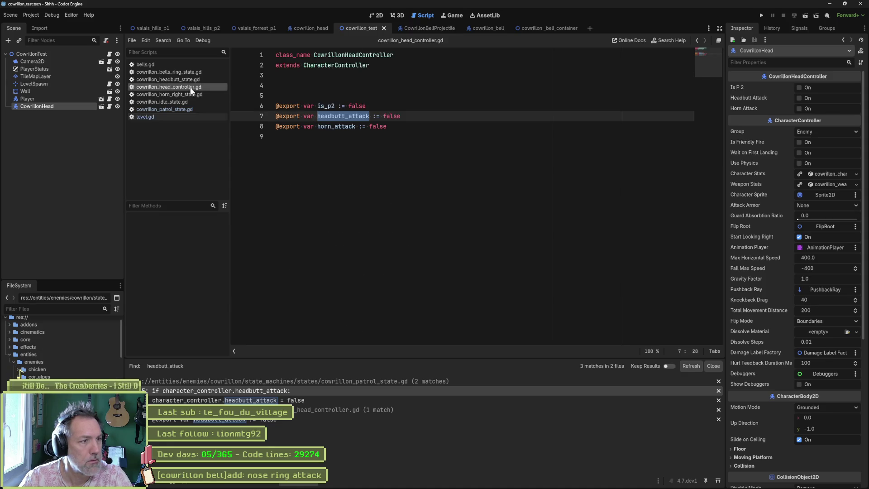
left_click(397, 126)
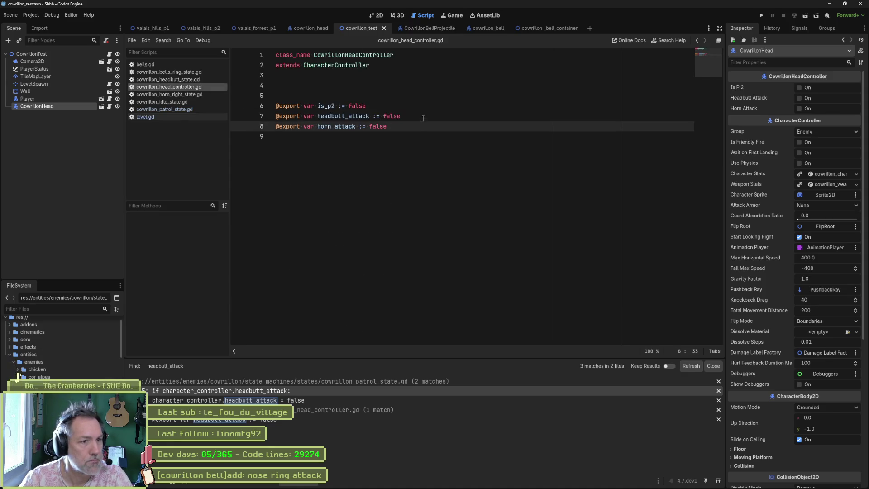
left_click(420, 117, "shift")
key("ctrl+c")
left_click(404, 107)
key("ctrl+v")
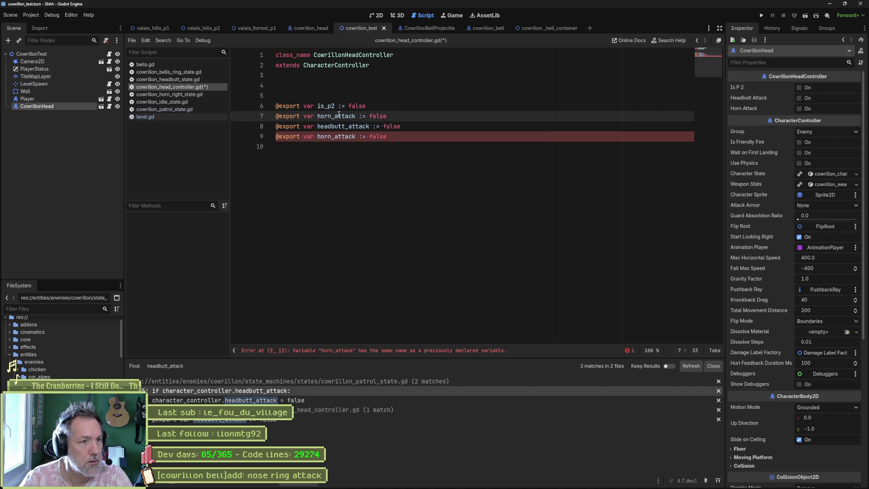
Step: Rename the copied export to bells_ring, save, and run the test scene with F6
double_click(337, 116)
type("bells_ring")
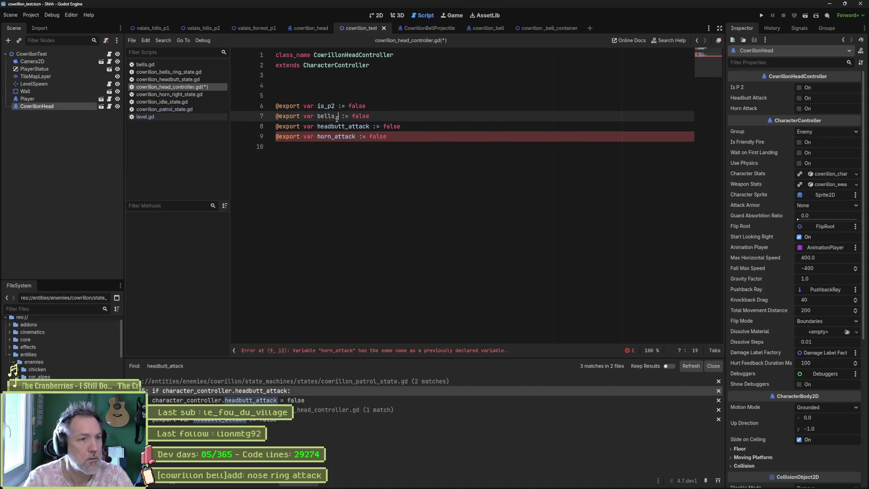
key("ctrl+s")
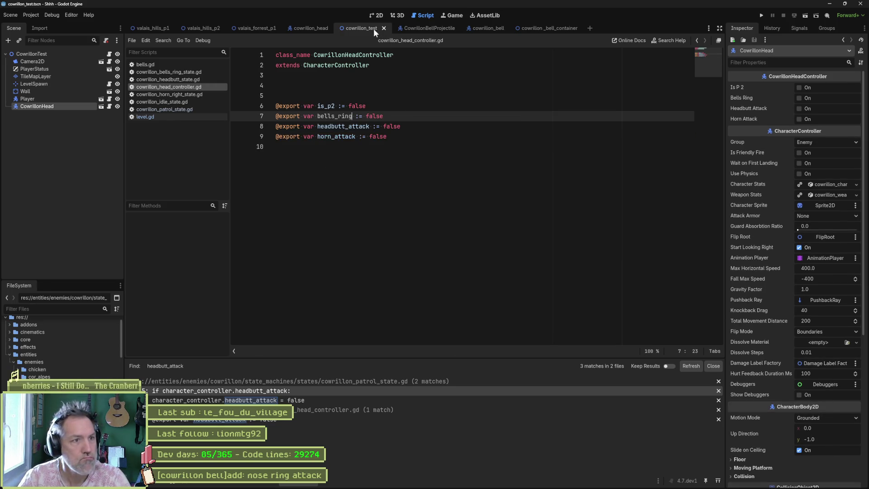
key("F6")
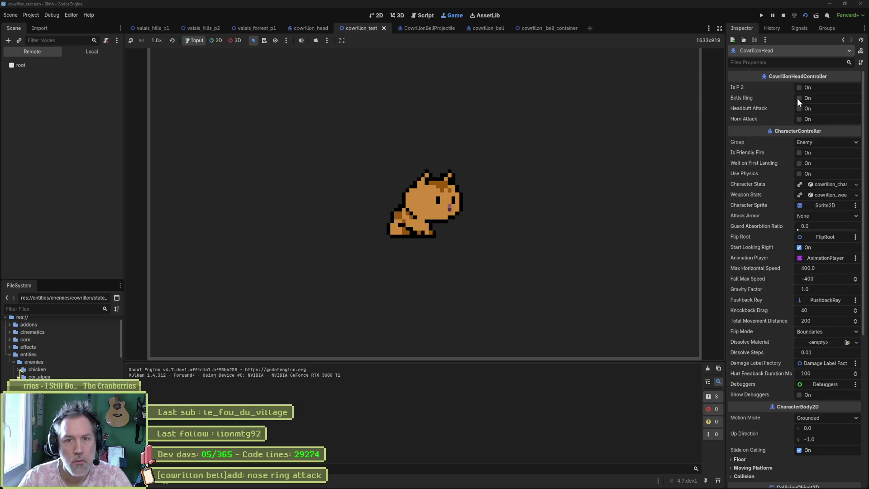
Step: Stop the game and view the invalid 'bells_attack' access error in check_transitions
key("F8")
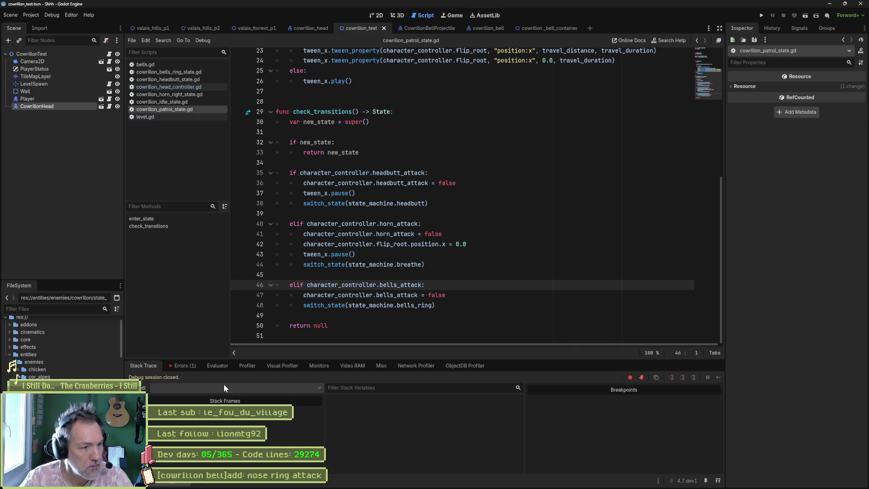
left_click(184, 366)
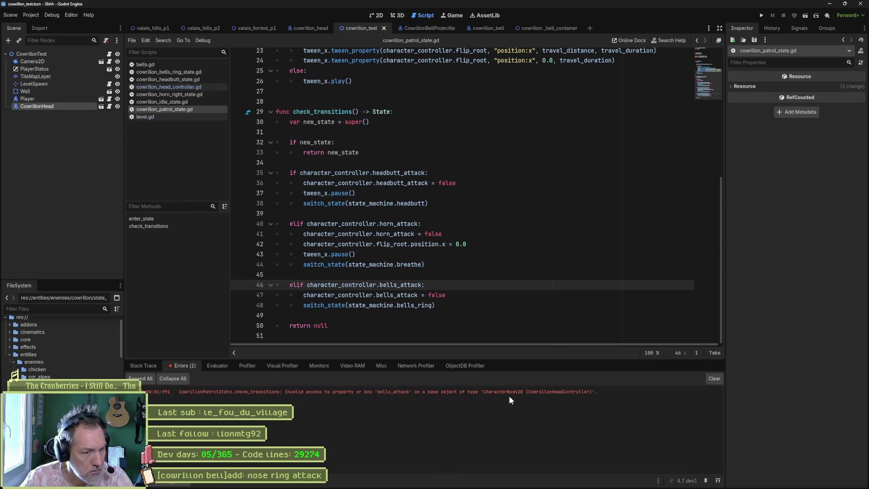
Step: Replace bells_attack with bells_ring on lines 46–47 of the patrol state and save
mouse_move(504, 395)
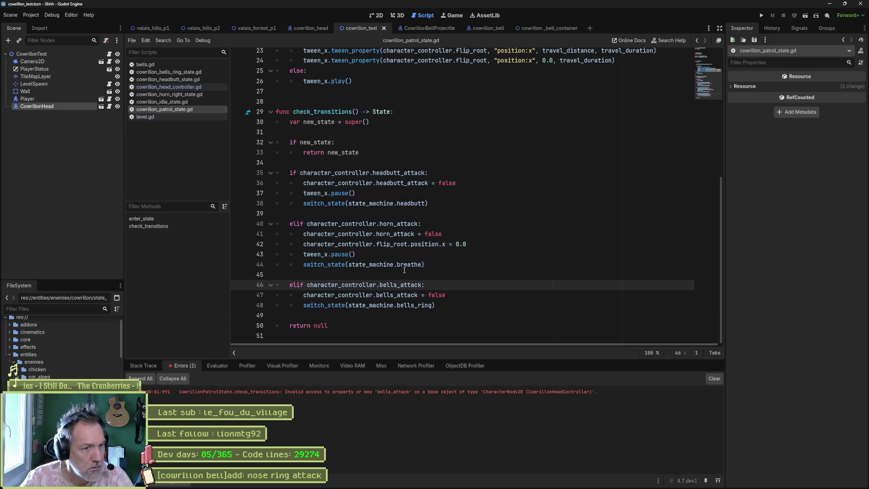
left_click(198, 87)
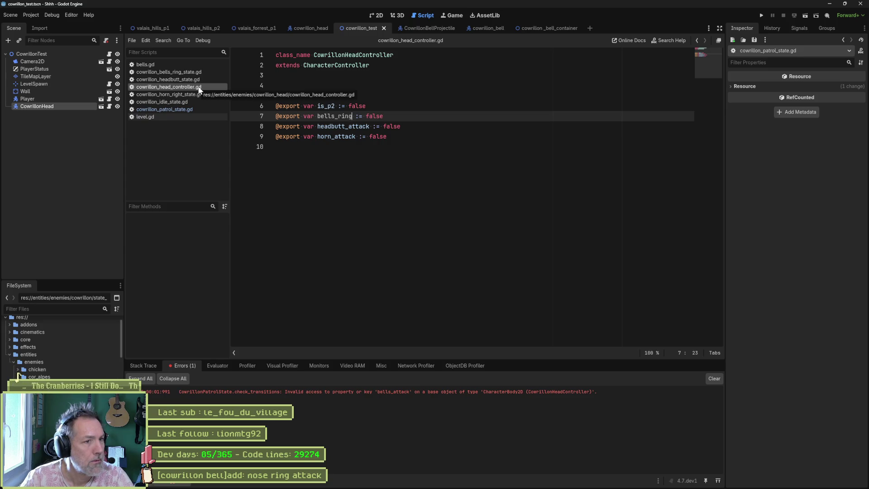
double_click(342, 116)
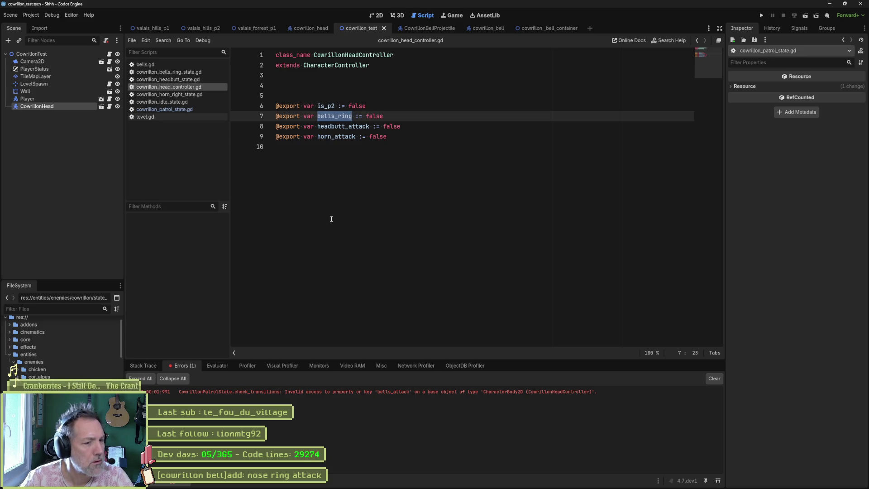
left_click(341, 394)
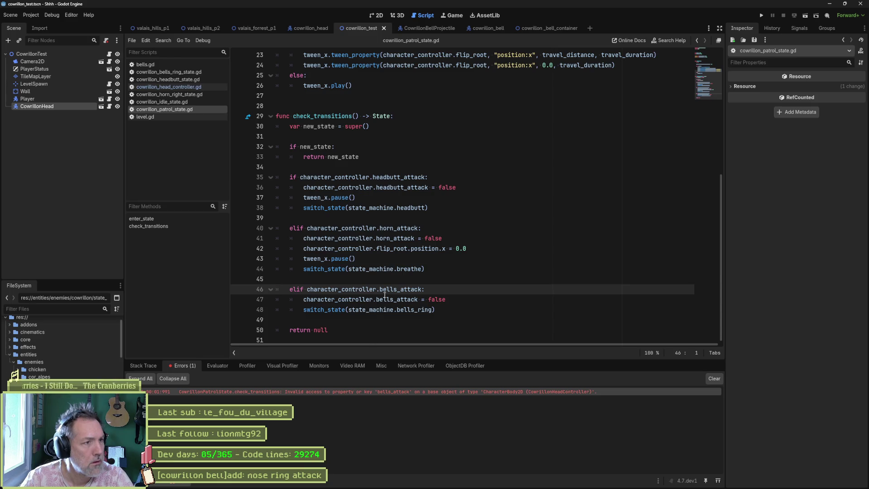
double_click(400, 290)
key("ctrl+v")
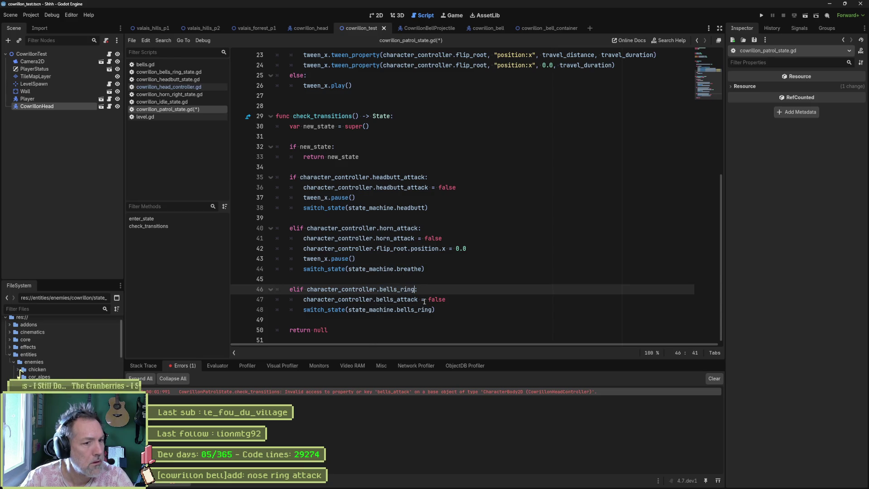
double_click(407, 290)
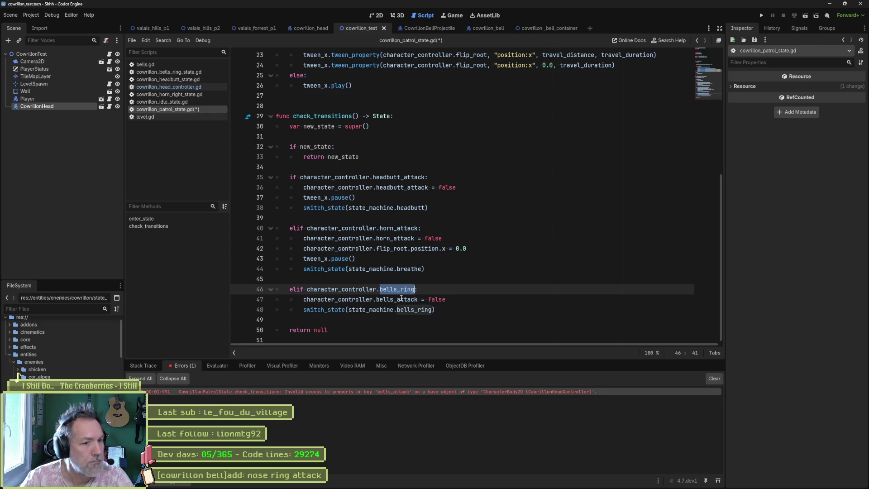
double_click(397, 300)
key("ctrl+v")
key("ctrl+s")
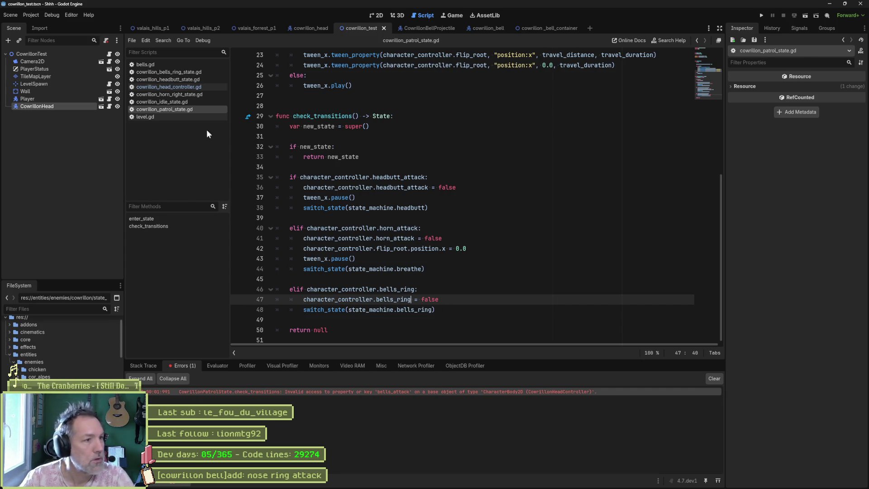
left_click(175, 86)
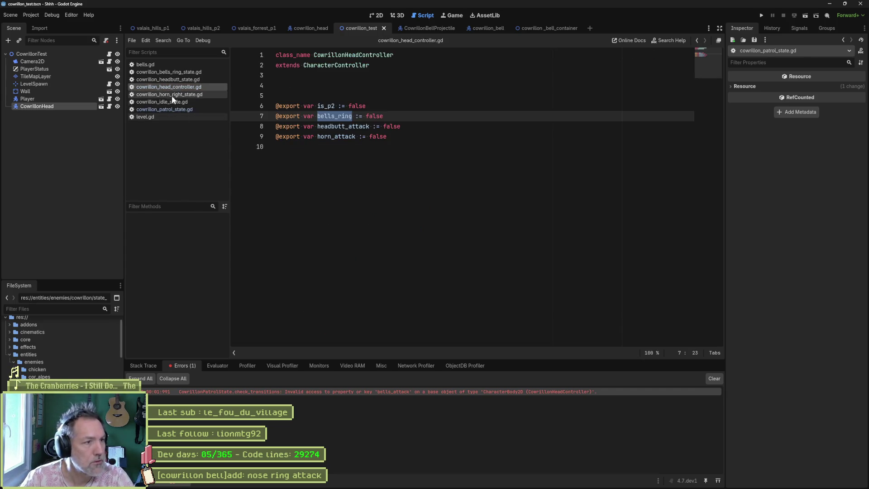
left_click(204, 109)
scroll(378, 141, "up", 6)
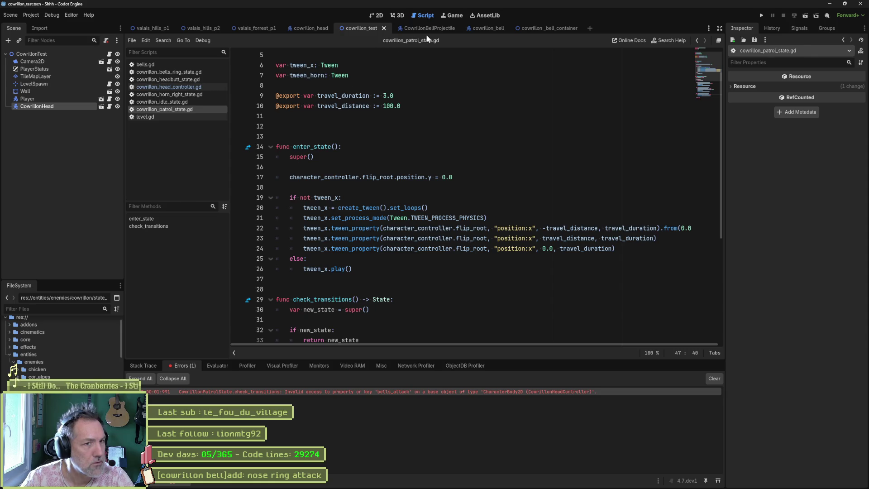
Step: Comment out the _play_melody() call in bells.gd, save, and rerun cowrillon_test
left_click(316, 29)
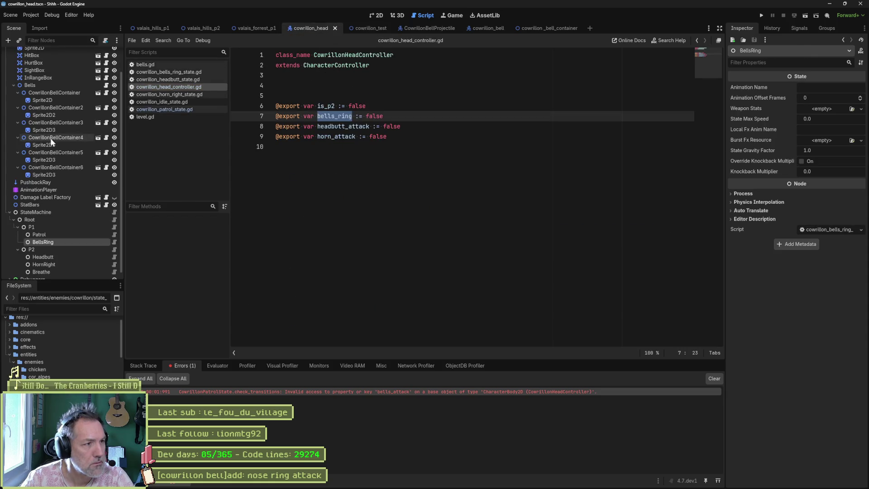
left_click(106, 85)
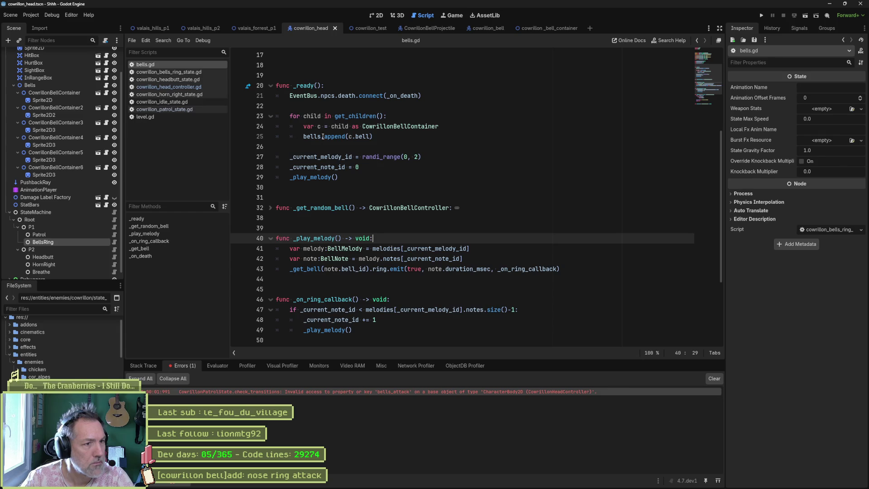
left_click(317, 177)
key("Home")
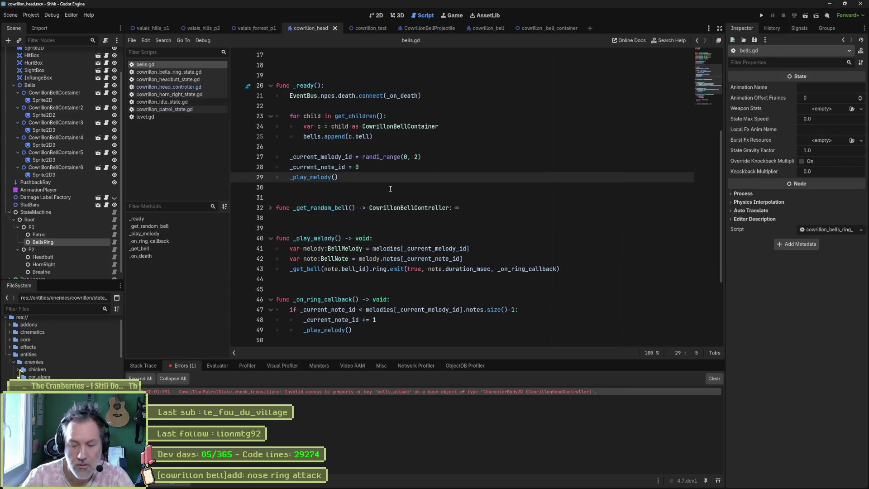
type("#")
key("ctrl+s")
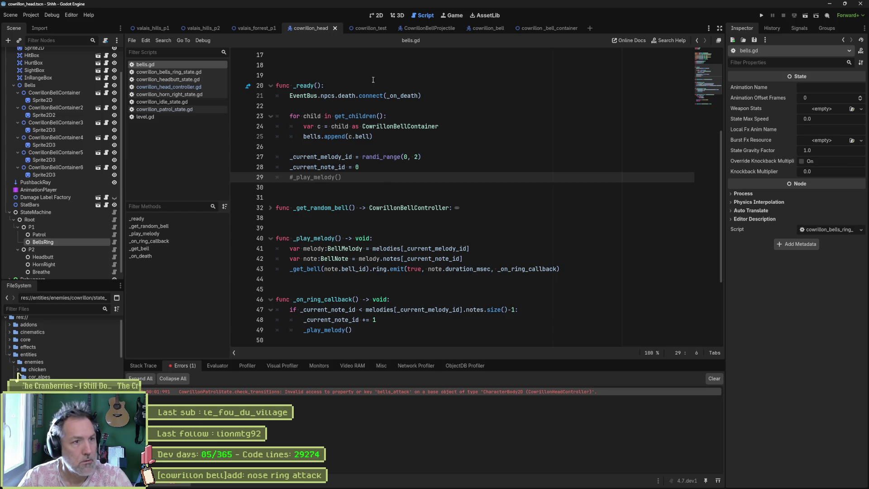
left_click(370, 28)
key("F6")
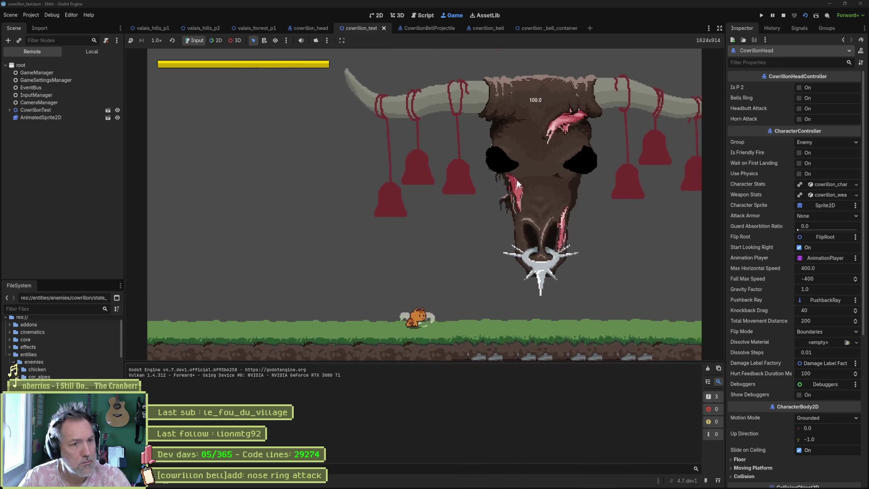
Step: Enable Bells Ring on CowrillonHead, stop the game, check errors and output, and save the test scene
left_click(800, 97)
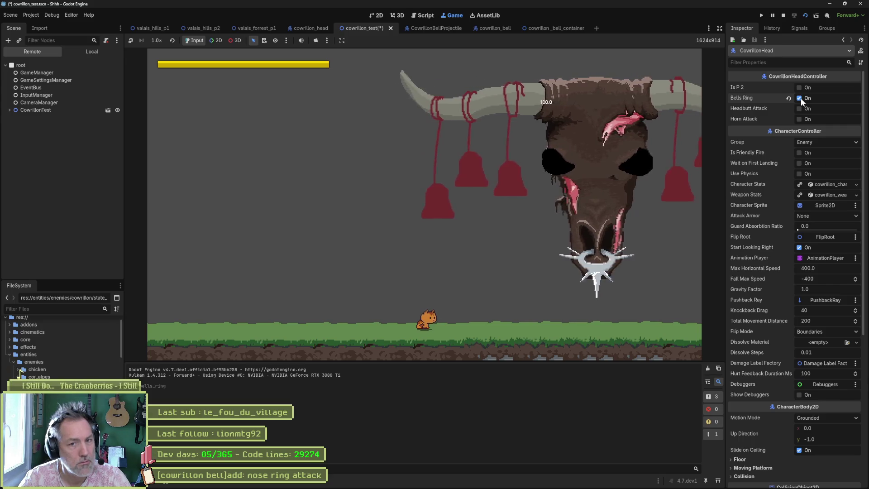
key("F8")
left_click(167, 485)
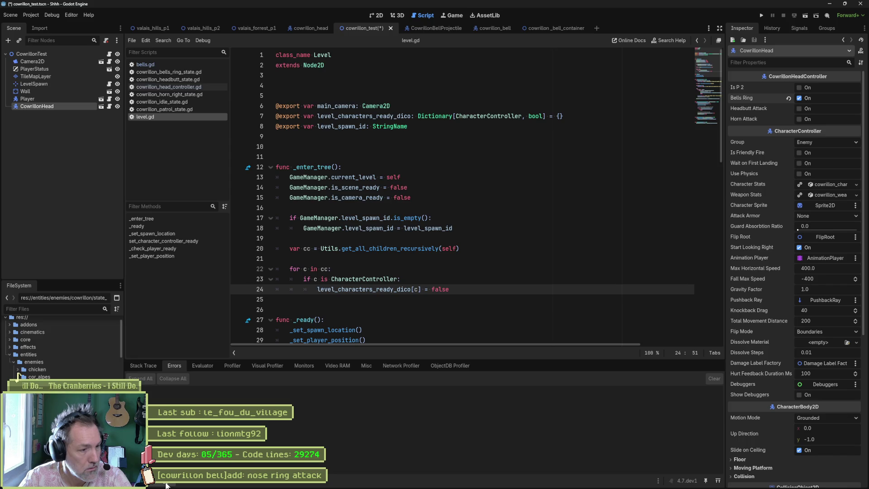
left_click(141, 484)
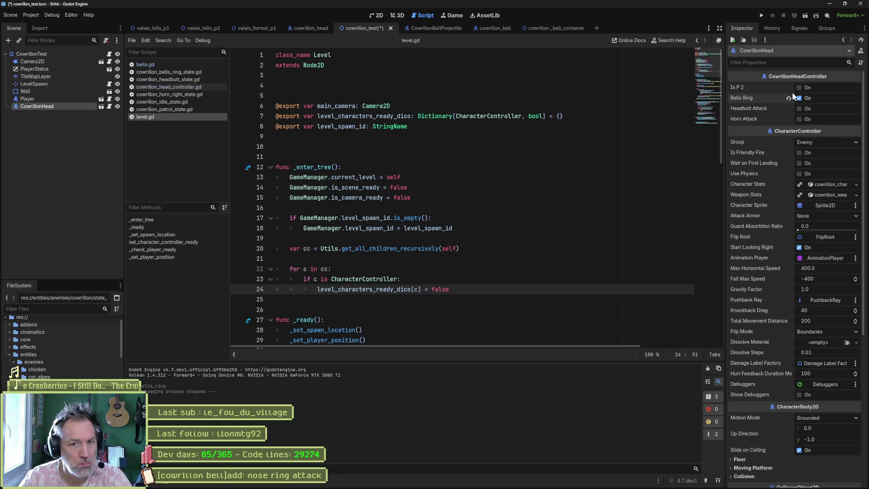
key("ctrl+s")
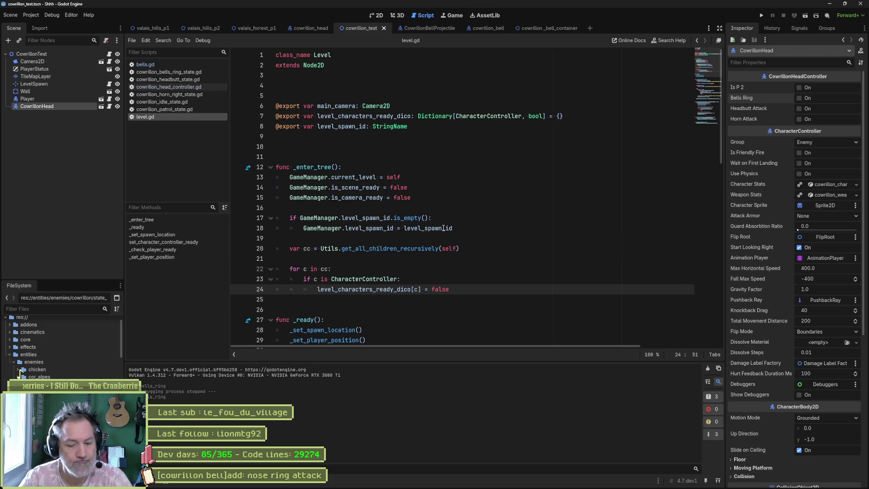
Step: Rerun the test, tick Bells Ring on the live CowrillonHead to trigger the melody, then stop
key("F6")
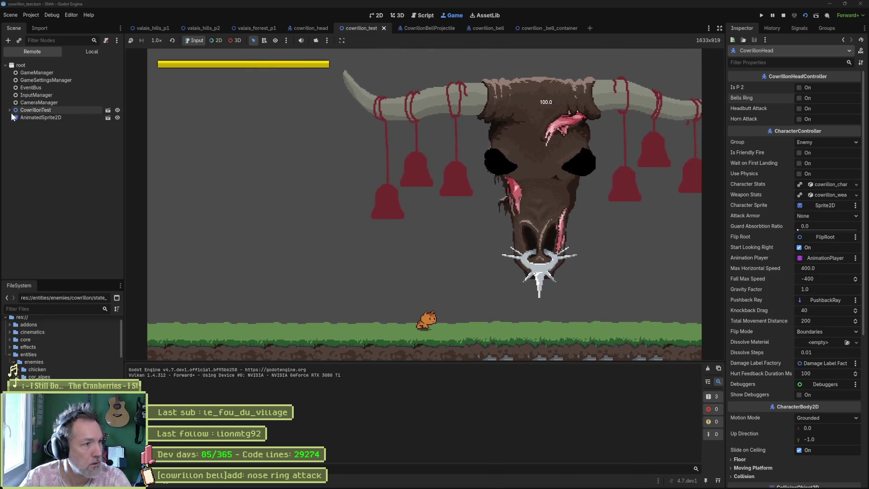
left_click(9, 110)
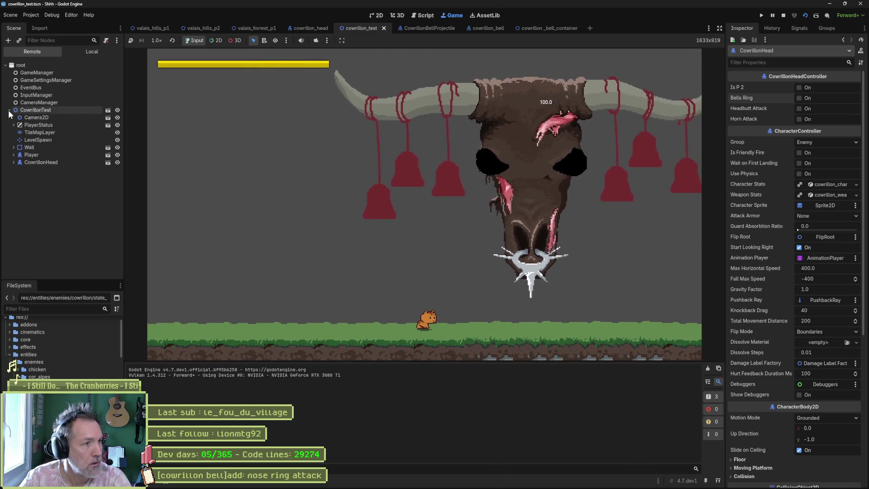
left_click(37, 162)
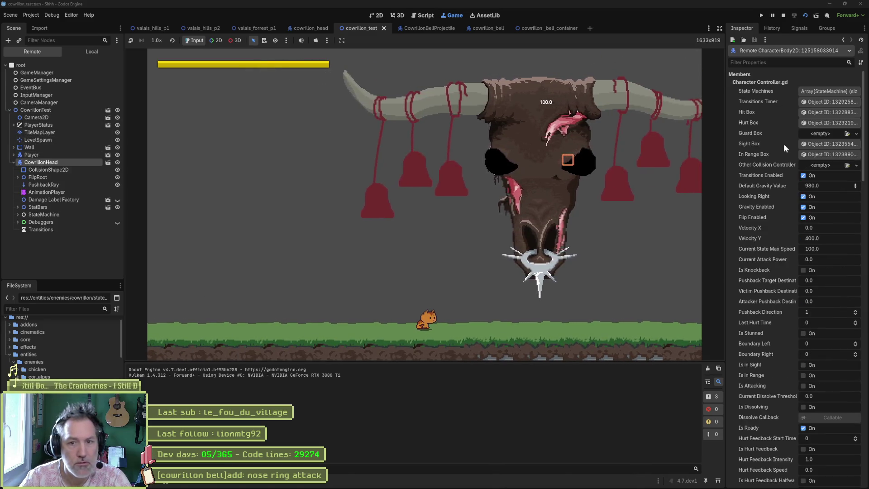
scroll(775, 243, "down", 10)
left_click(799, 311)
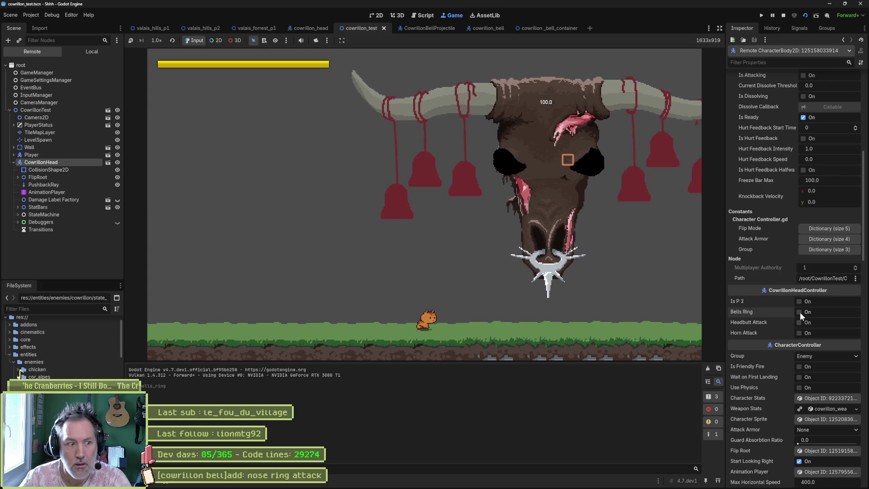
key("F8")
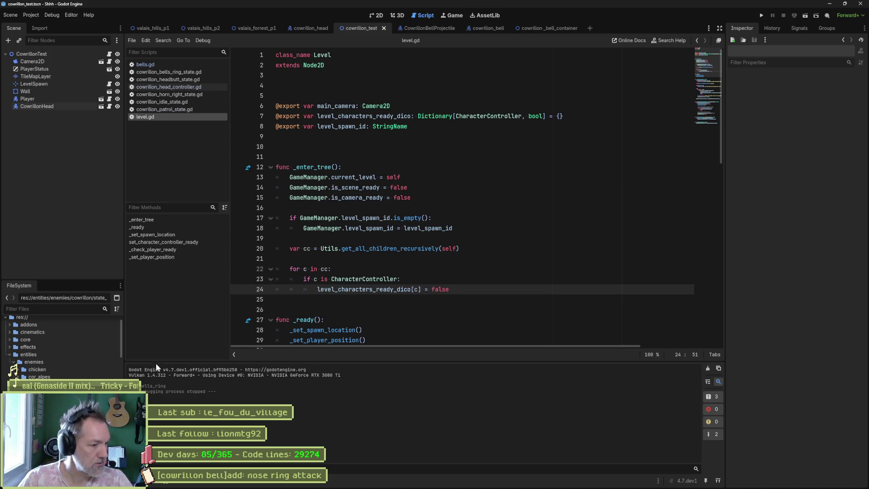
Step: Switch to cowrillon_head and open cowrillon_bells_ring_state.gd from the BellsRing node
left_click(323, 29)
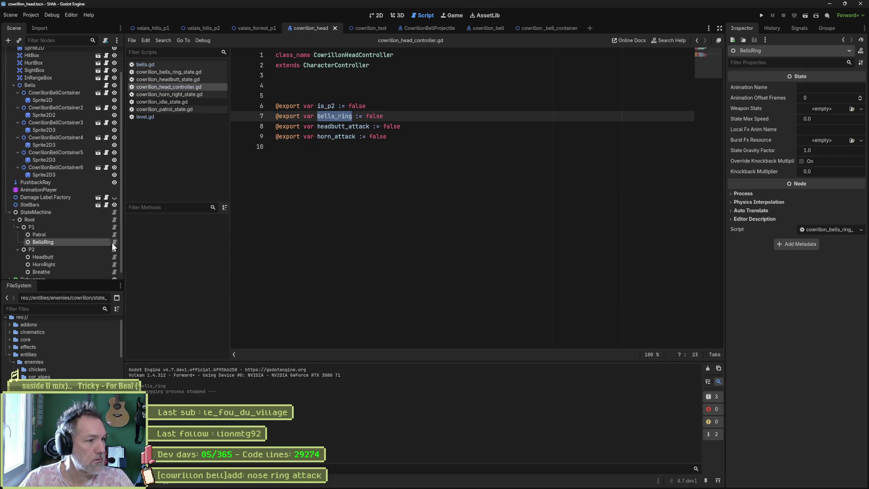
left_click(749, 87)
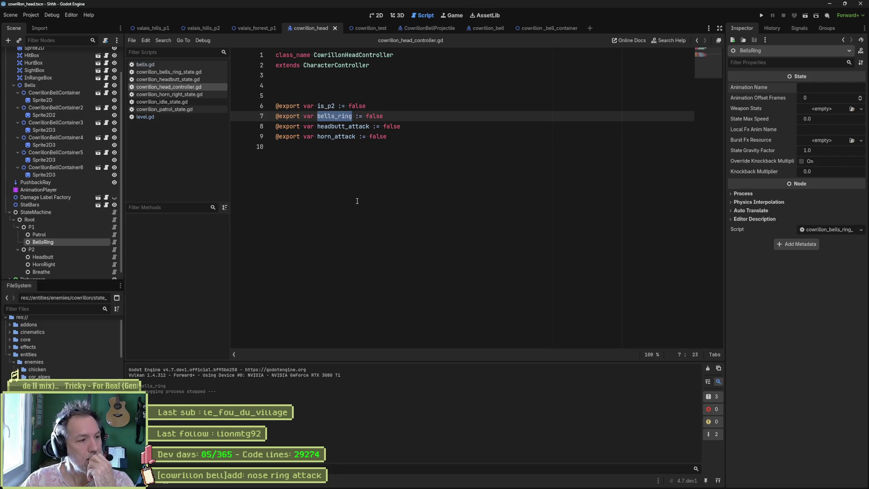
left_click(114, 242)
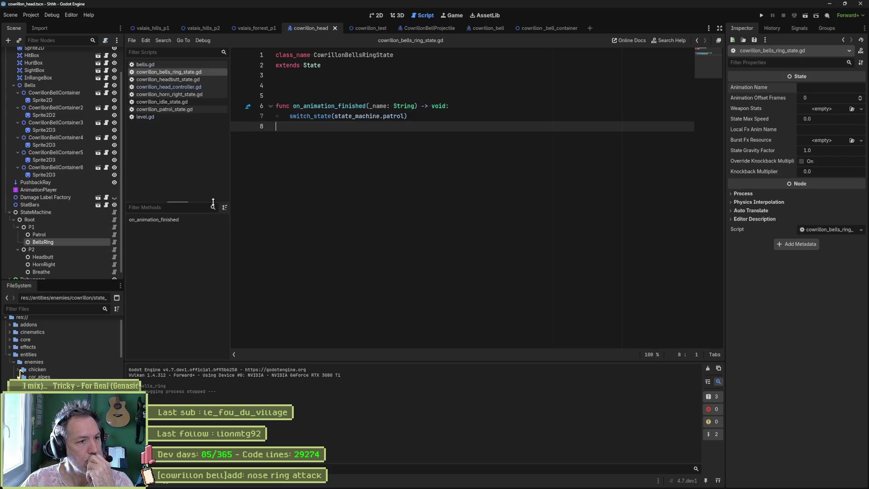
Step: Add an enter_state() calling super() and print_debug(self, " entered ring state")
double_click(300, 106)
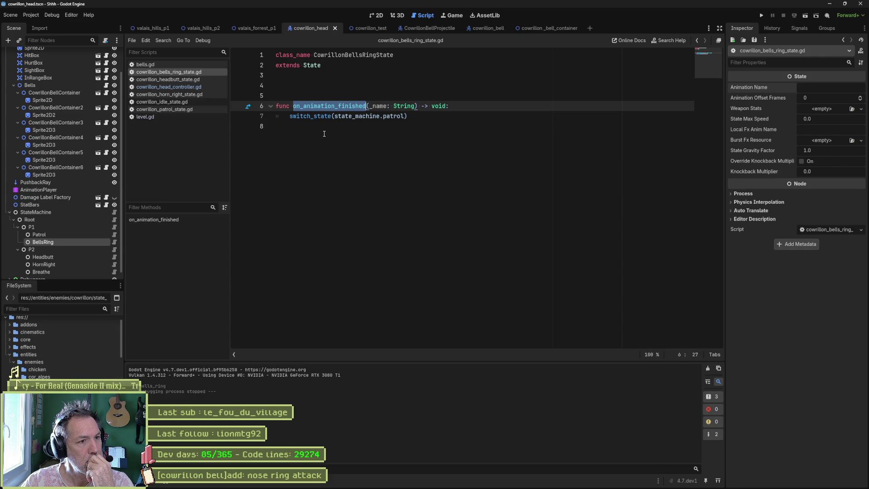
key("Up")
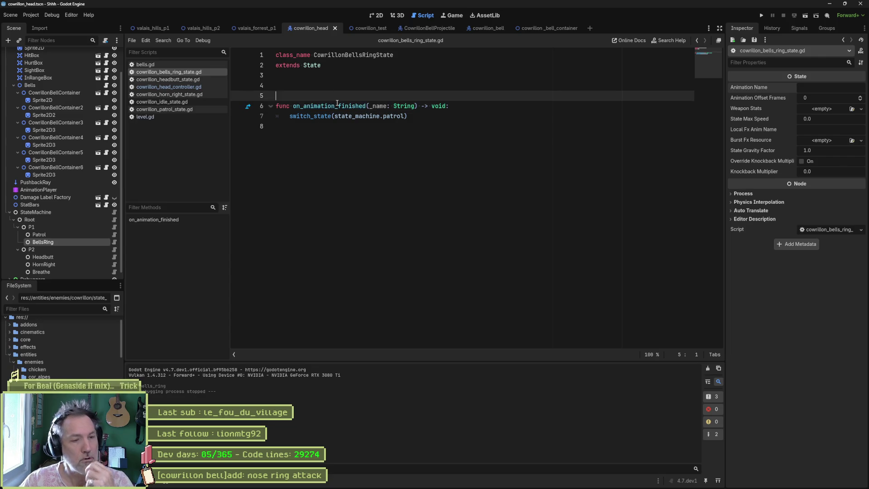
key("Return")
key("Return")
key("Return")
key("Up")
type("func ente")
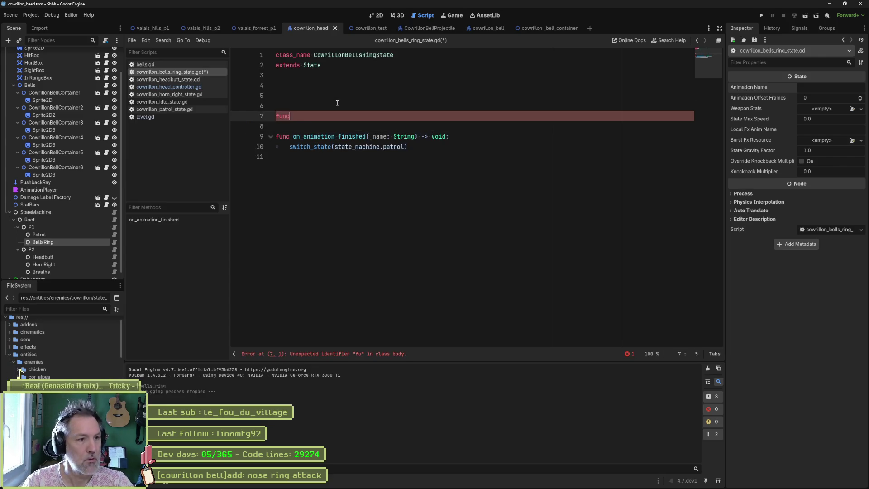
type("r")
key("Return")
key("Return")
type("super()")
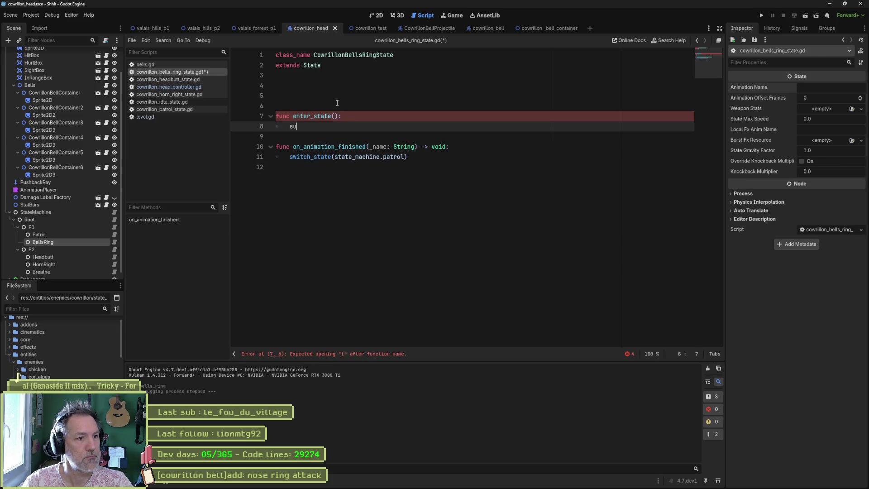
key("Return")
type("print_debug")
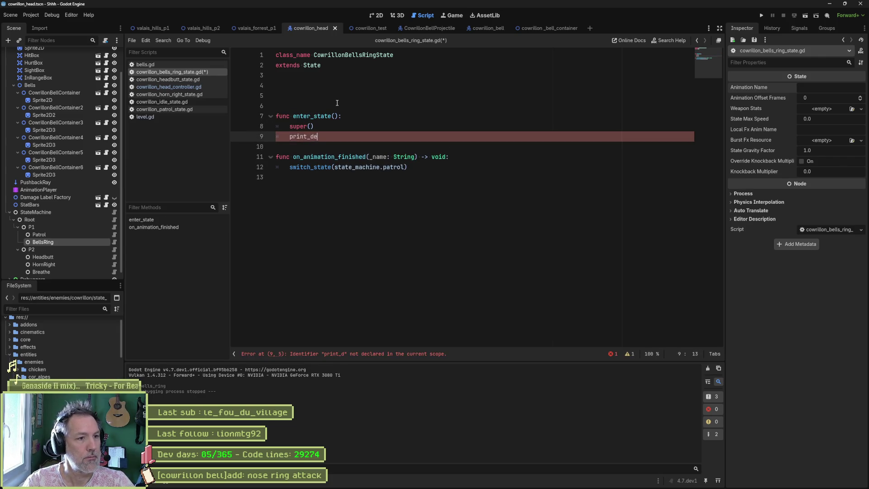
type("(sel;f,")
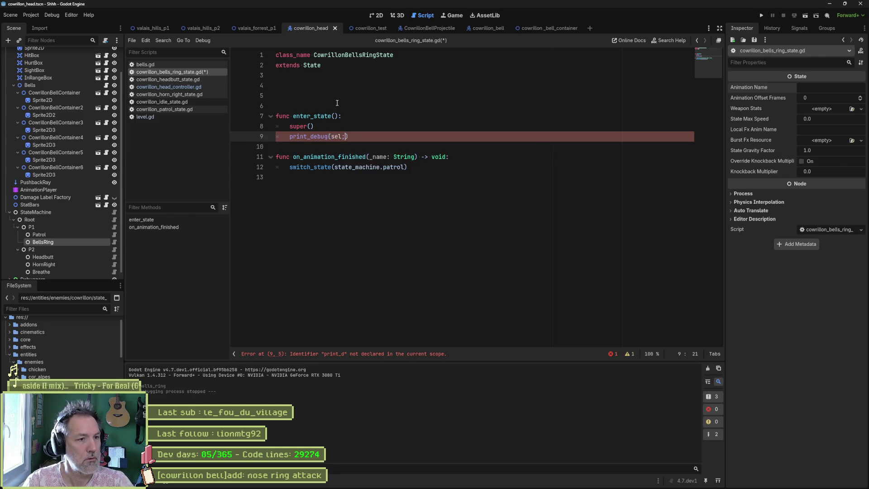
key("BackSpace")
type("f, ")
type("\" entered ring")
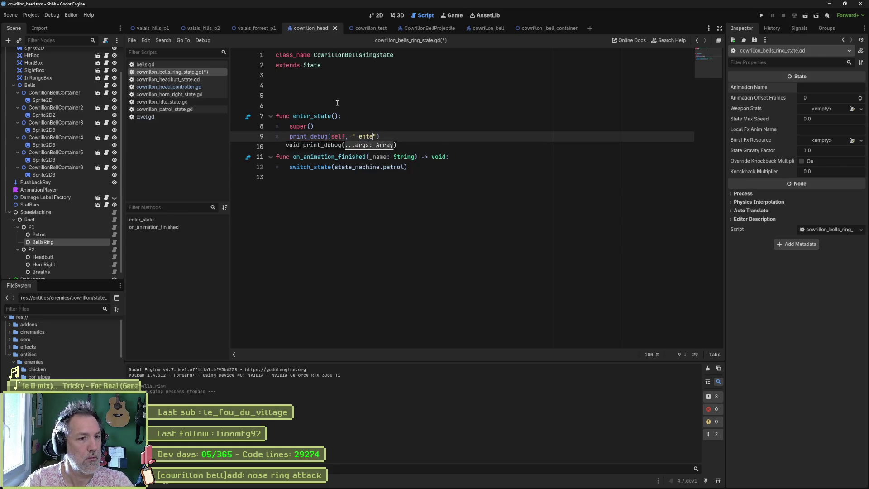
type(" state")
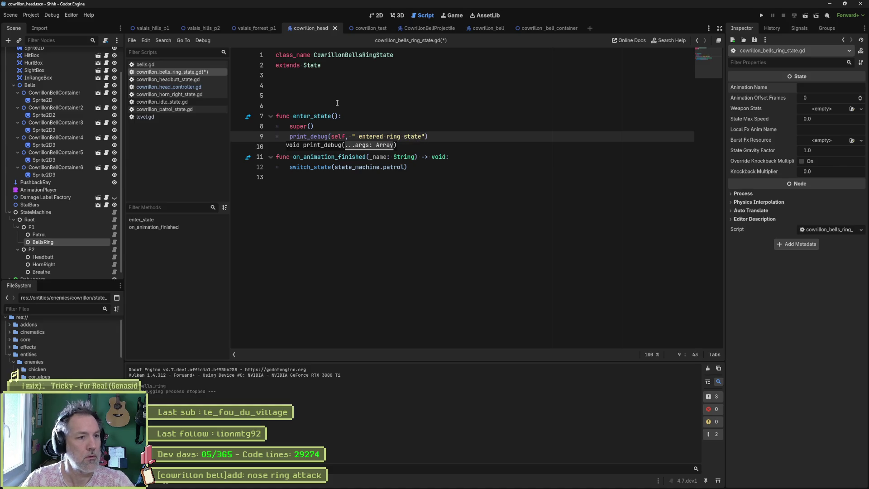
key("End")
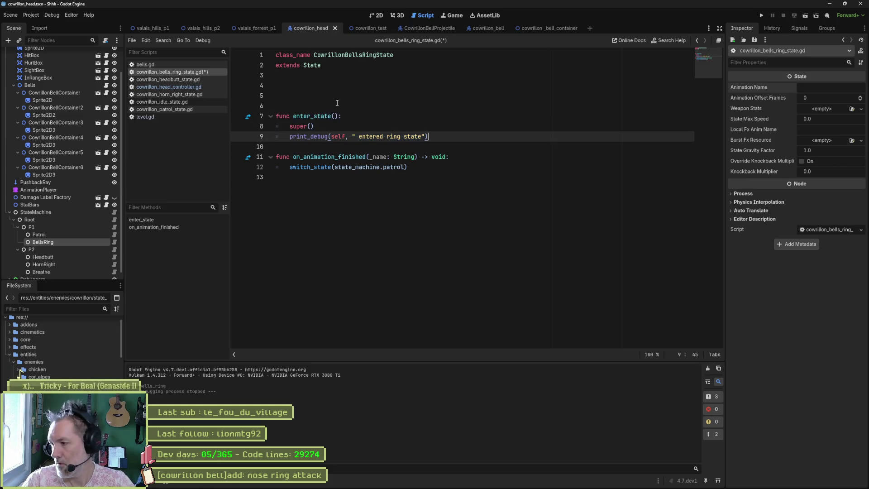
Step: Copy it into an exit_state() function whose debug message says exit instead of entered
key("Return")
type("func enter_state(): \tsuper() \tprint_debug(self, \" entered ring state\")")
key("Return")
key("Return")
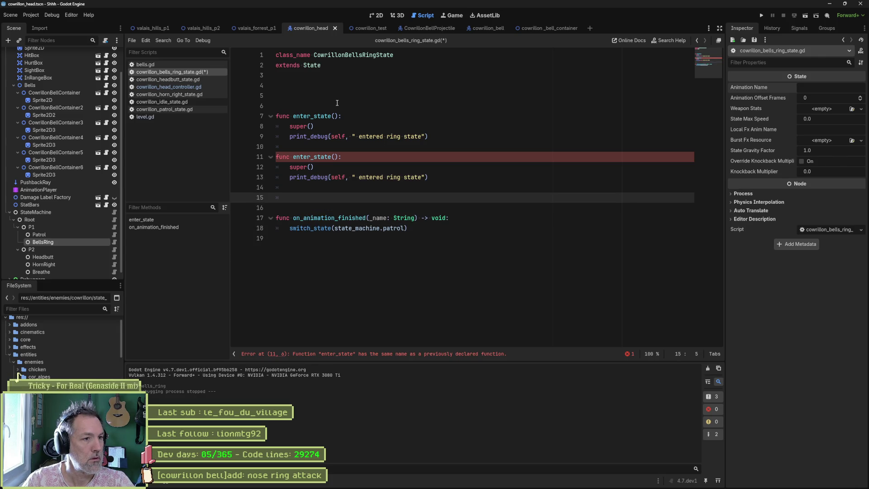
key("alt+Up")
key("alt+Up")
key("alt+Up")
type("'")
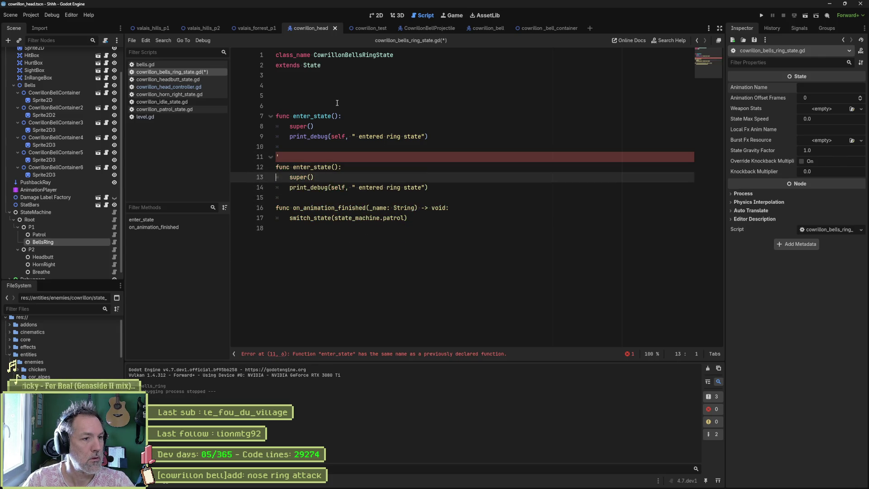
key("Down")
key("Down")
key("Down")
key("Return")
key("Up")
key("Up")
key("Up")
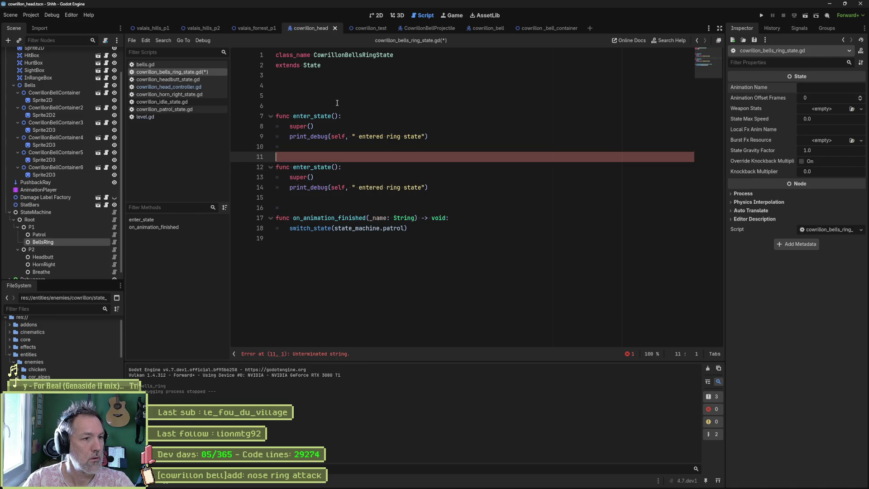
key("Delete")
key("Down")
key("Delete")
key("Delete")
key("Delete")
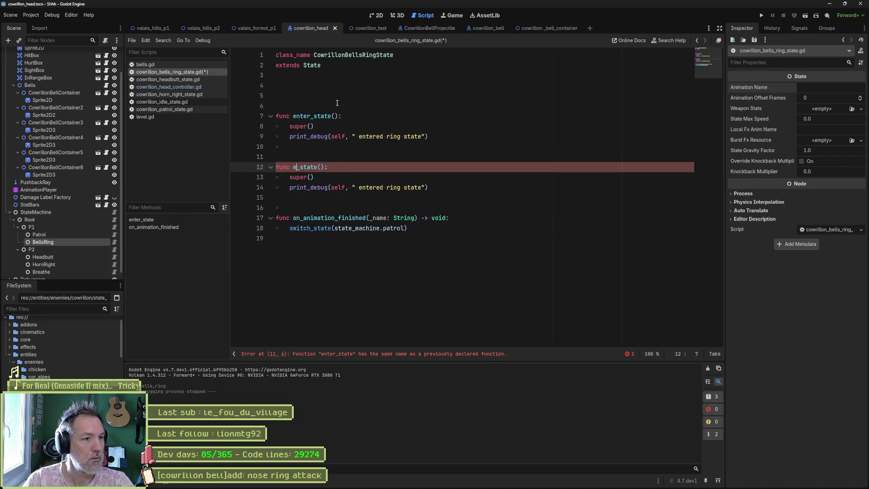
type("xot")
key("BackSpace")
key("BackSpace")
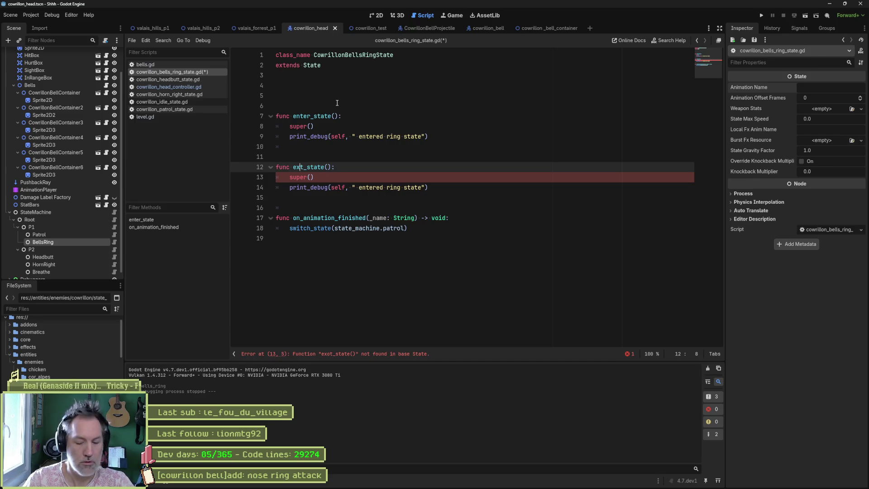
type("it")
key("Down")
key("Down")
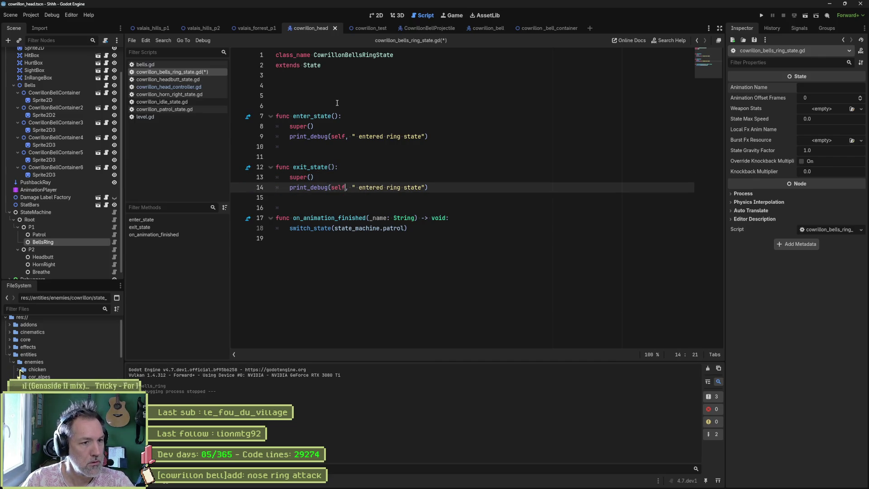
key("BackSpace")
key("BackSpace")
key("BackSpace")
type("exit")
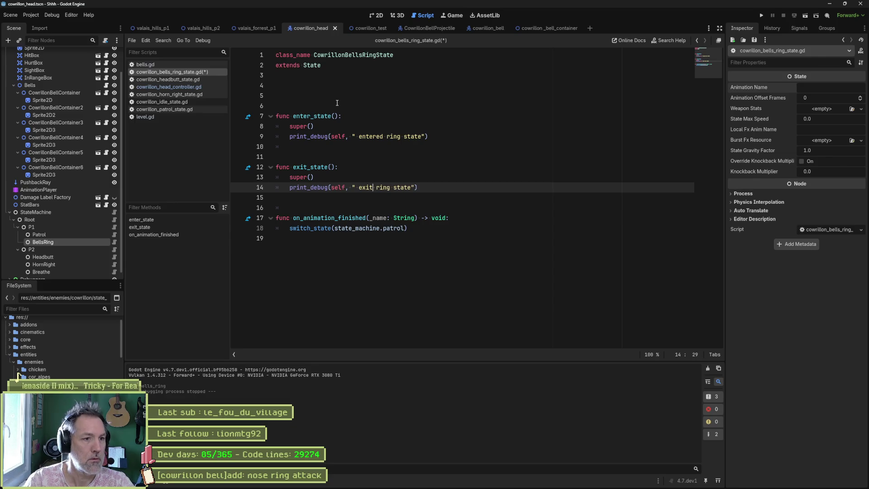
Step: Delete the old on_animation_finished handler, remove the extra blank line, and save
key("Down")
key("shift+Down")
key("shift+Down")
key("shift+Down")
key("Delete")
key("ctrl+s")
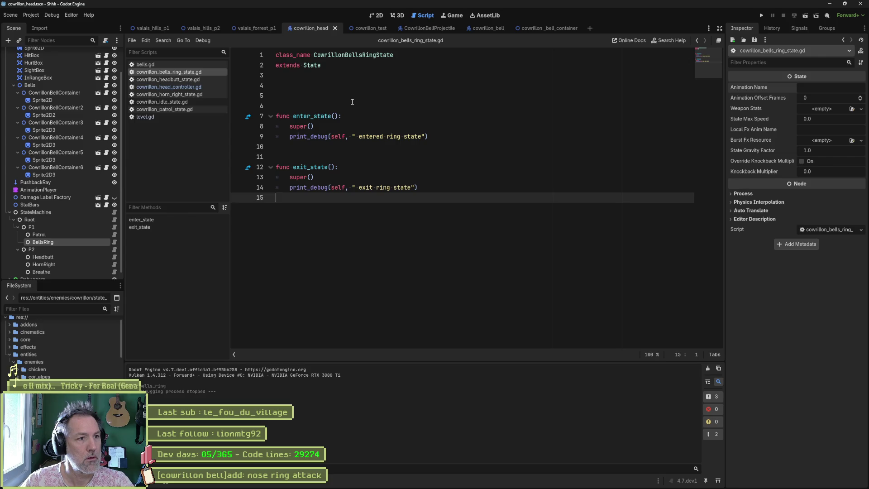
left_click(352, 102)
key("Delete")
key("ctrl+s")
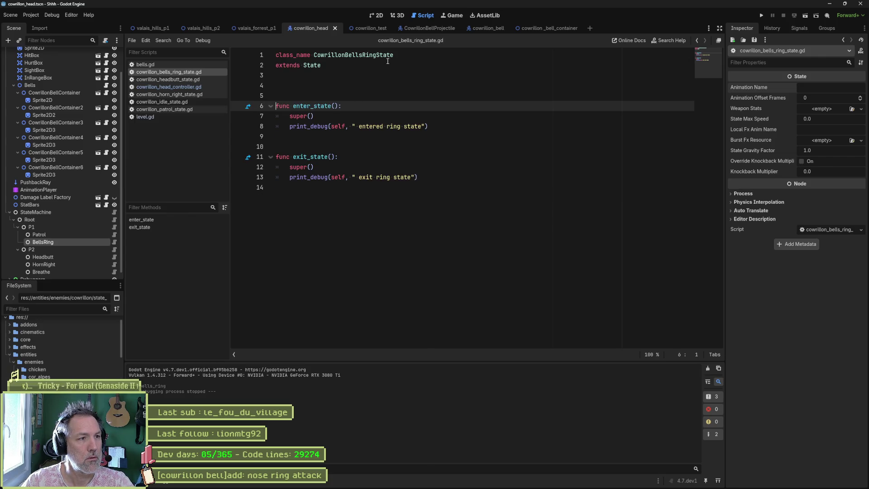
left_click(371, 28)
Step: Run cowrillon_test and tick Bells Ring on the live CowrillonHead to enter the ring state
key("F6")
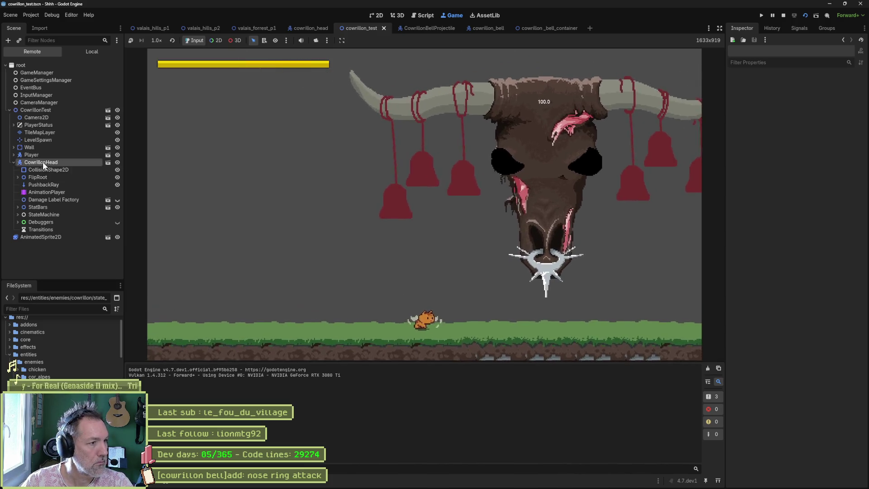
left_click(44, 163)
scroll(783, 284, "down", 5)
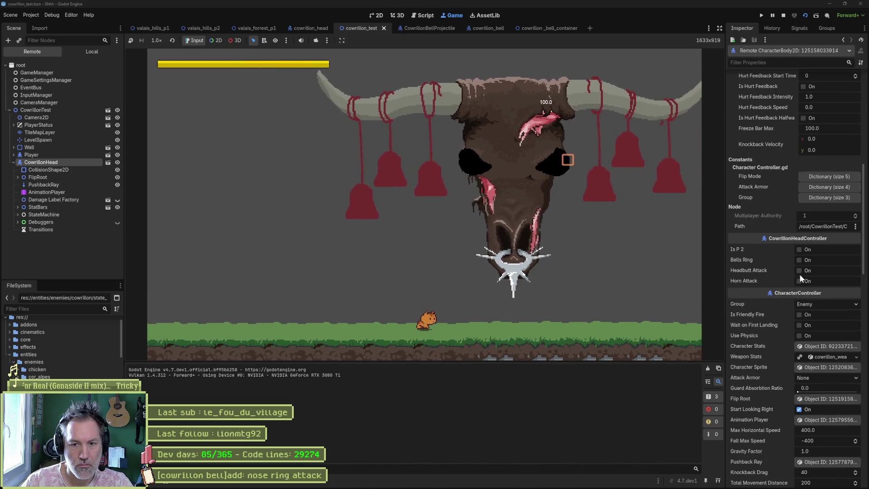
left_click(800, 260)
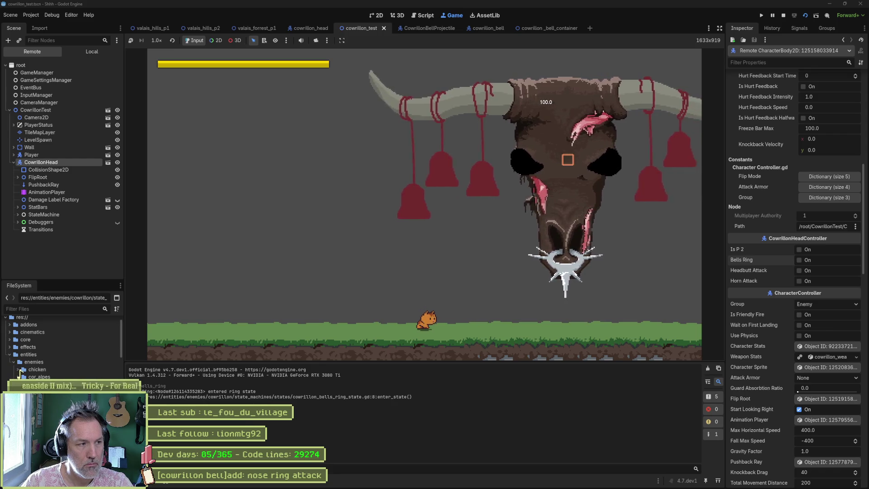
Step: Inspect the live Bells node's Melodies and Bells arrays and first BellNote, then stop the game
left_click(18, 178)
left_click(28, 221)
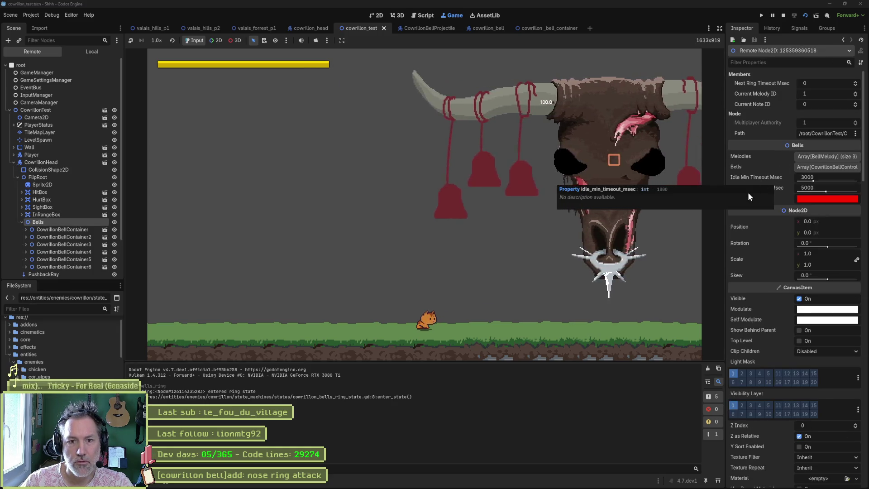
left_click(838, 157)
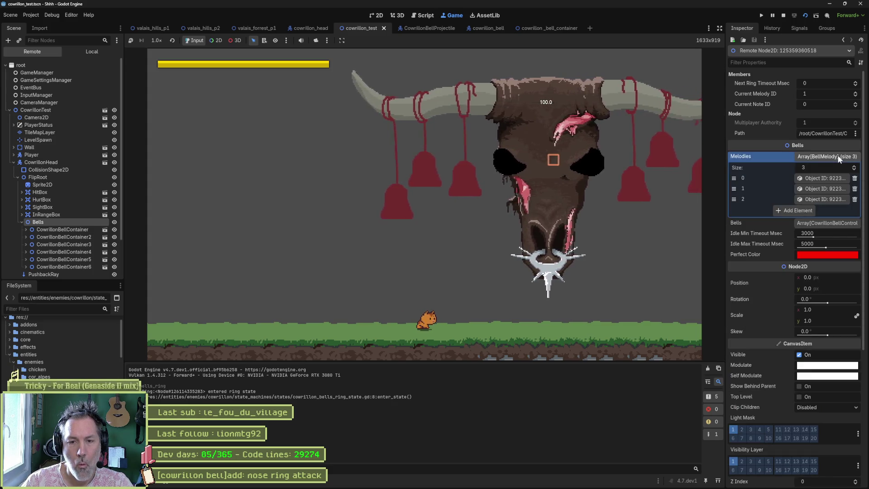
left_click(829, 223)
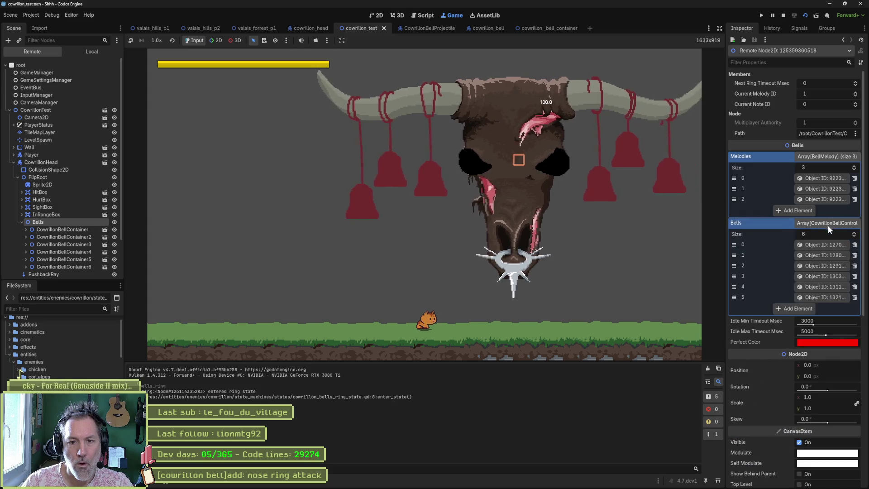
left_click(820, 177)
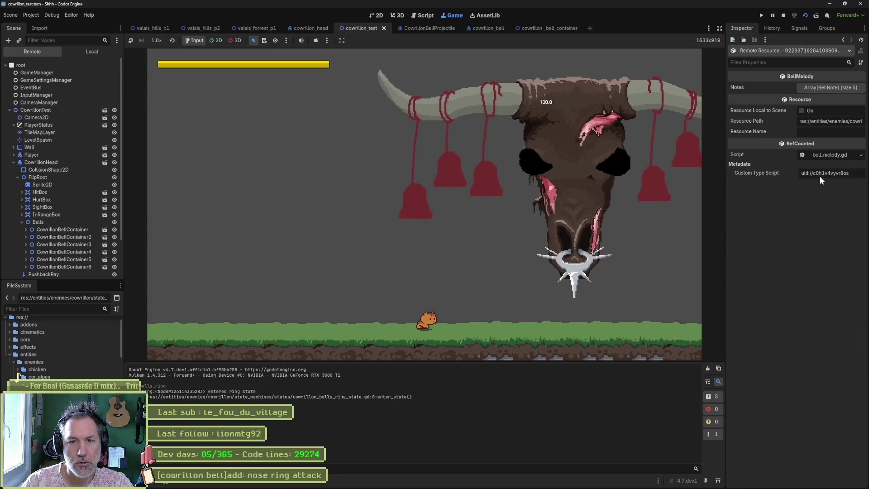
left_click(831, 88)
left_click(830, 105)
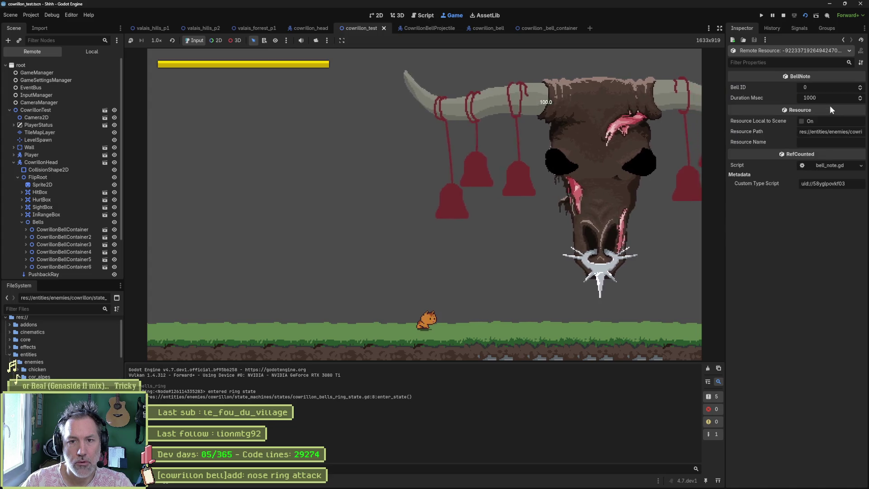
left_click(783, 15)
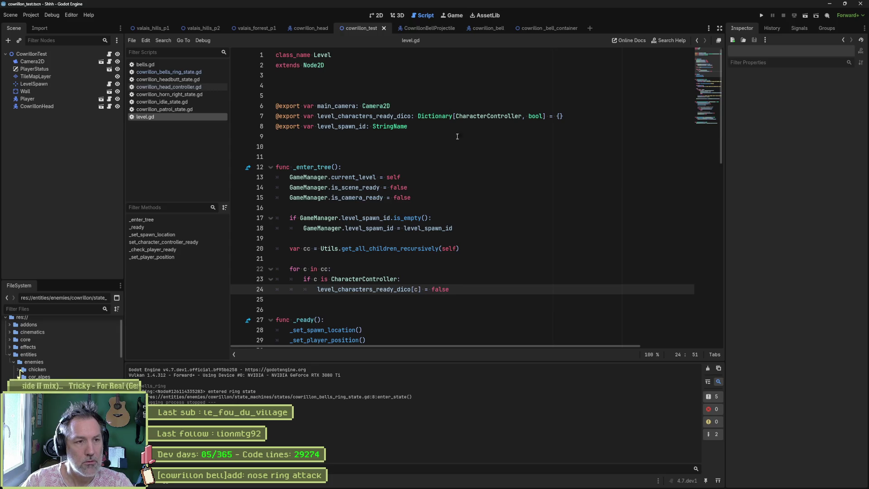
Step: Review bells.gd's commented #_play_melody line and the ring state script, then open cowrillon_head_controller.gd below its exports
left_click(170, 65)
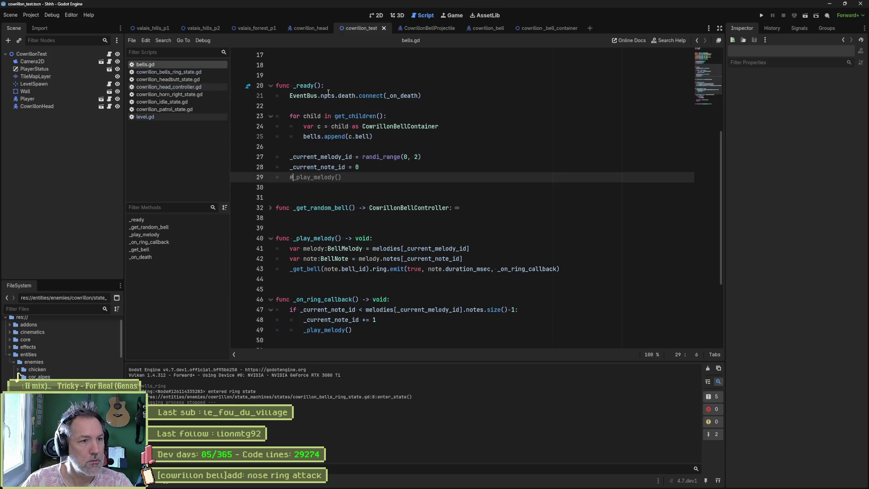
left_click_drag(365, 175, 374, 168)
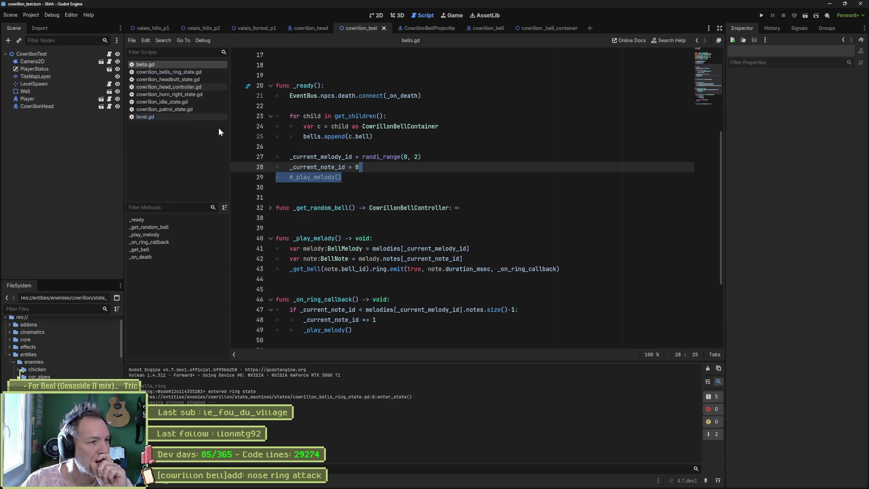
left_click(178, 72)
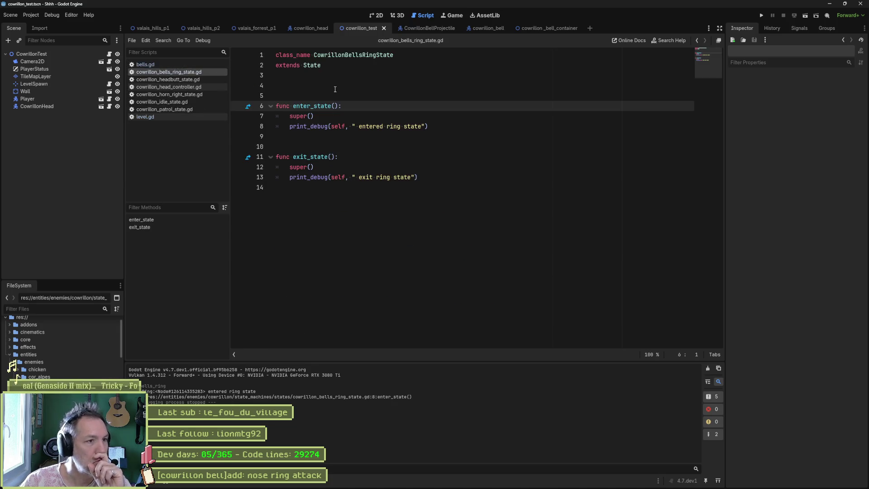
left_click(353, 118)
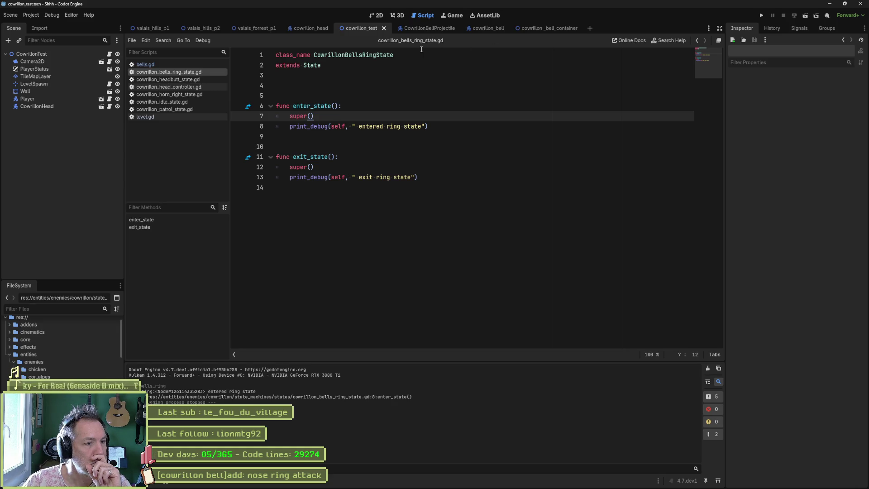
left_click(200, 86)
left_click(343, 158)
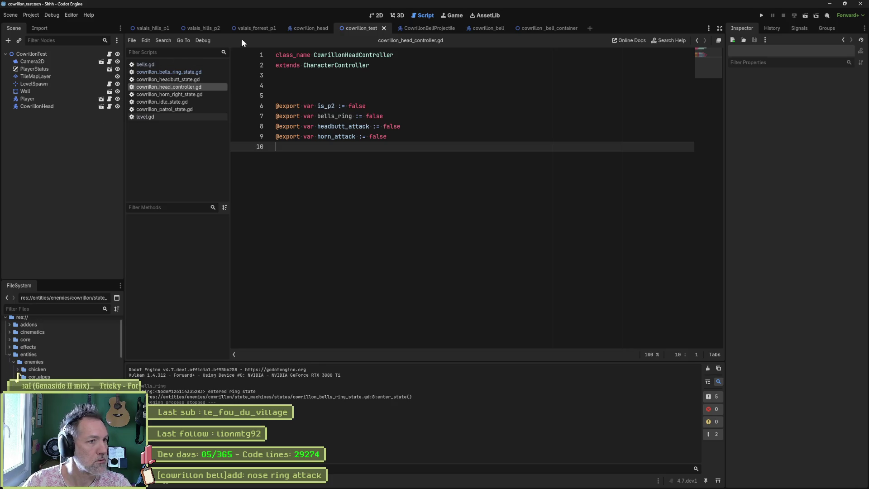
Step: Add an onready reference to the Bells node in cowrillon_head_controller.gd and save it
left_click(308, 28)
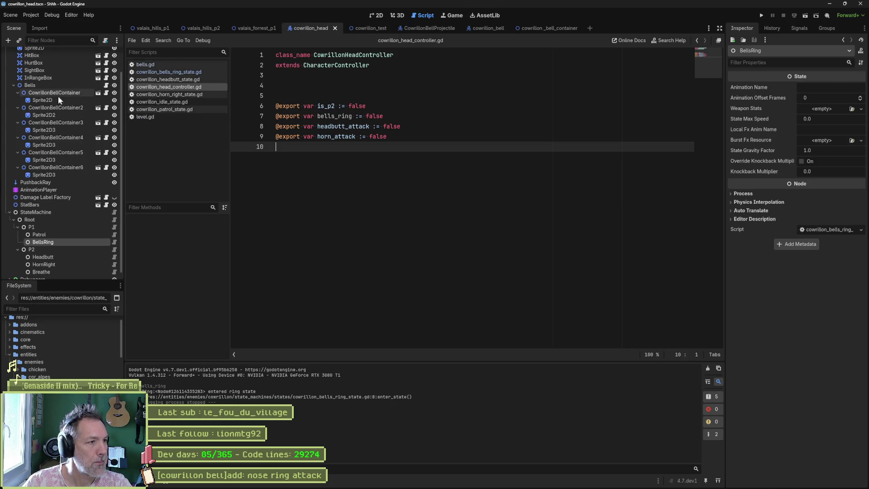
left_click_drag(31, 86, 293, 171)
left_click(400, 137)
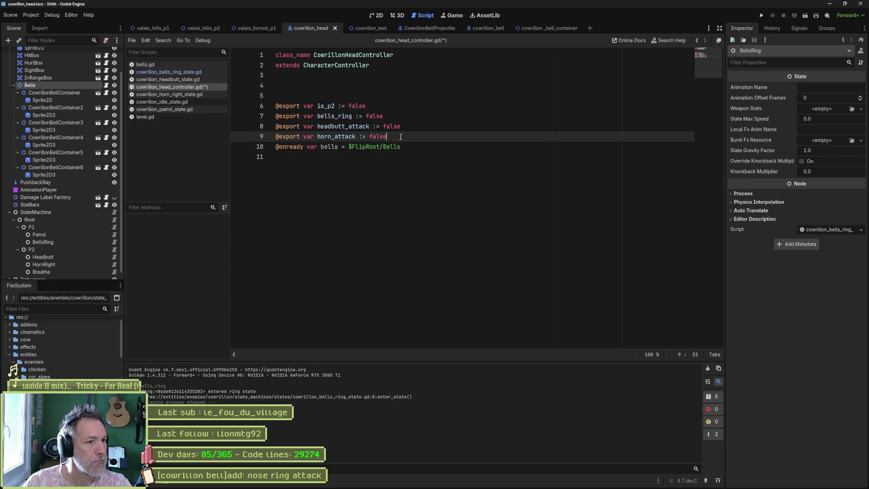
key("Return")
key("ctrl+s")
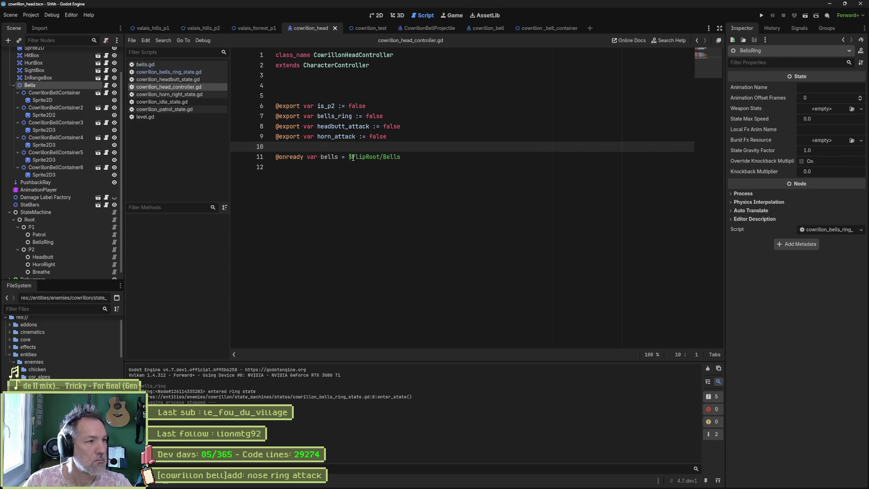
Step: Make the ring state's enter_state call character_controller.bells.play_melody() and save
key("ctrl+w")
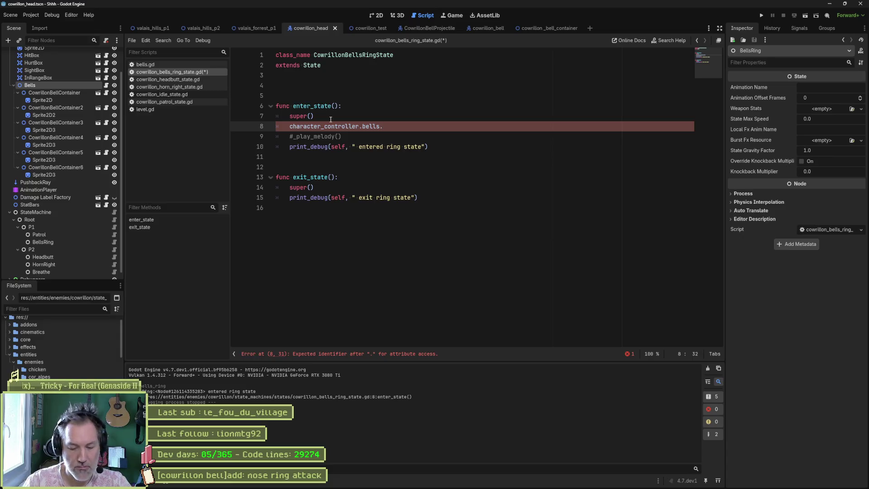
key("Delete")
key("Delete")
key("Delete")
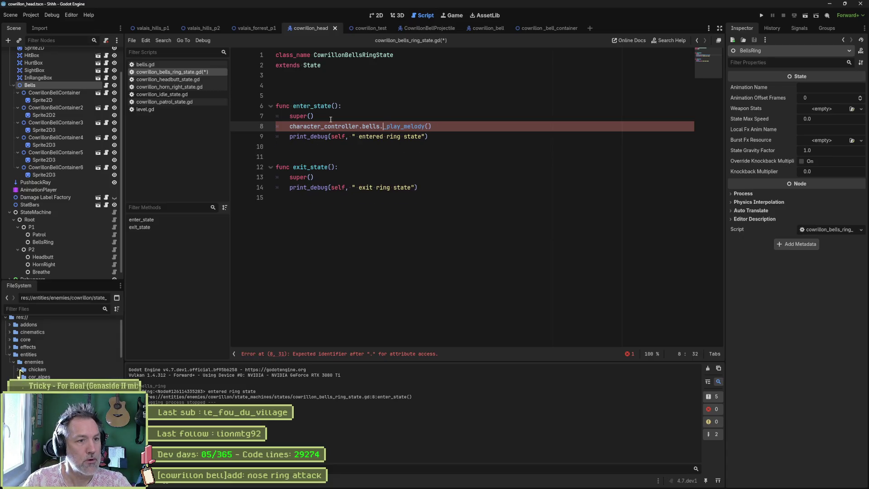
key("ctrl+s")
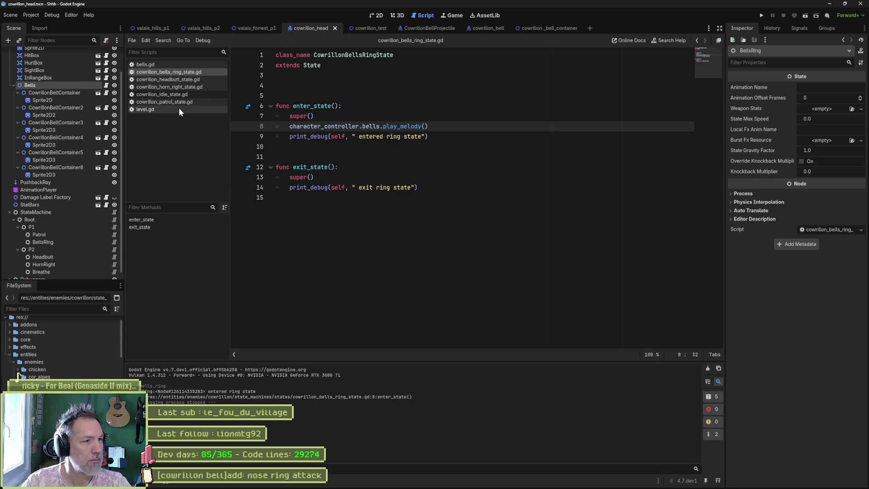
Step: Rename _play_melody to play_melody in bells.gd, including its recursive call on line 49
left_click(190, 64)
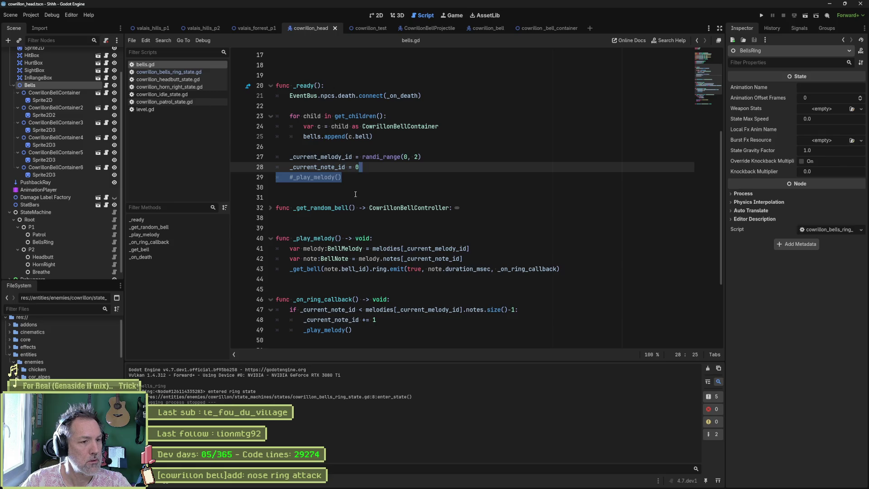
scroll(355, 194, "down", 1)
left_click(292, 208)
key("Delete")
key("ctrl+s")
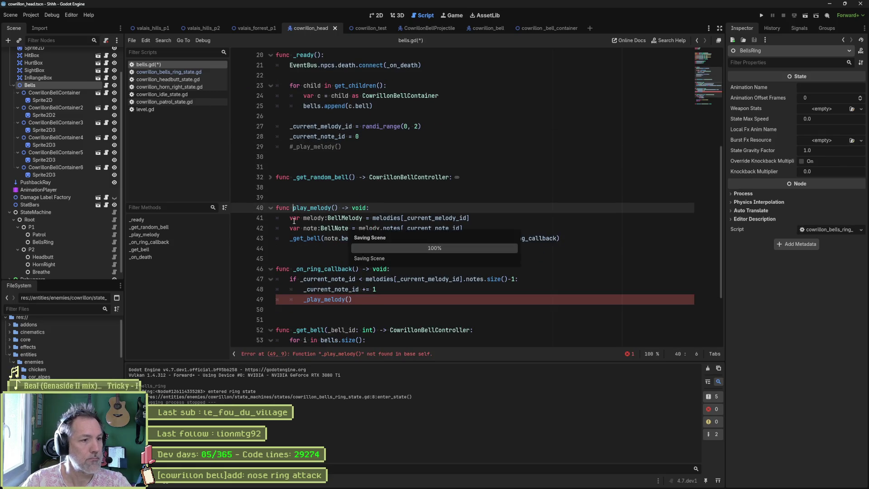
left_click(305, 300)
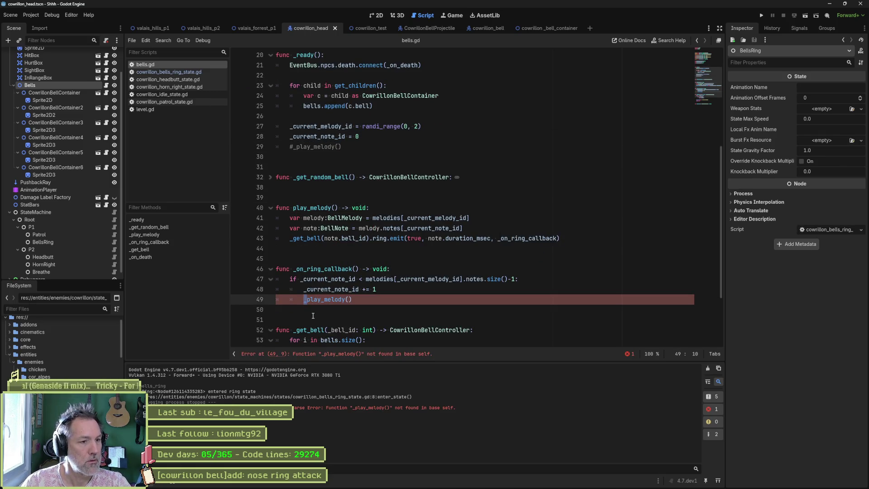
key("BackSpace")
scroll(359, 297, "down", 3)
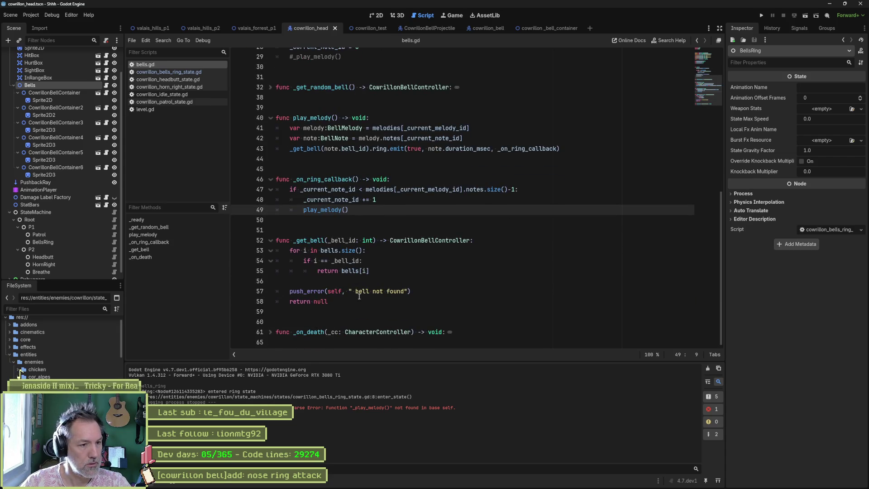
scroll(370, 294, "up", 4)
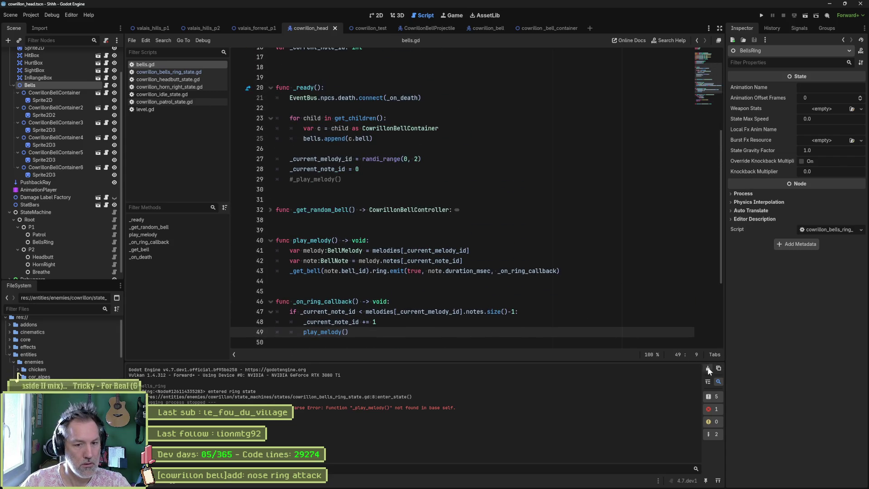
left_click(546, 260)
Step: Stop the wrongly launched game and run the cowrillon_test scene instead
key("F5")
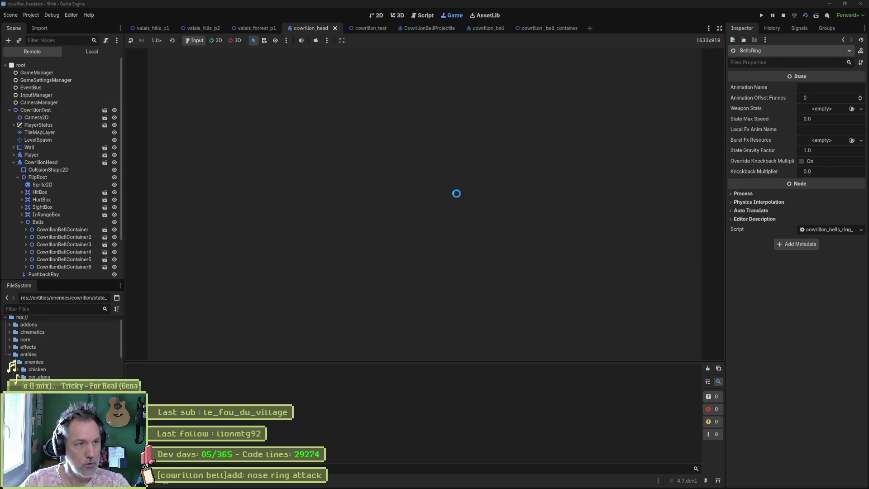
key("F8")
left_click(371, 29)
key("F6")
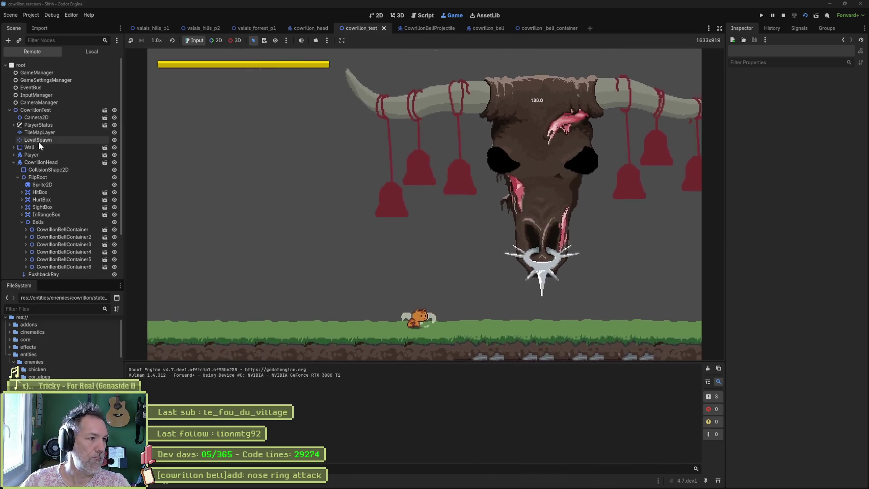
Step: Enable Bells Ring on the running CowrillonHead node to trigger the attack, then stop the game
left_click(41, 162)
scroll(765, 262, "down", 6)
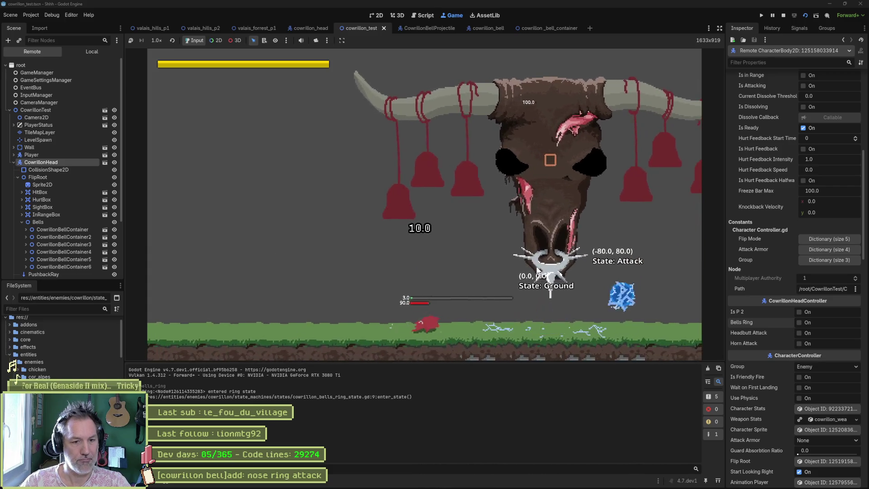
left_click(799, 323)
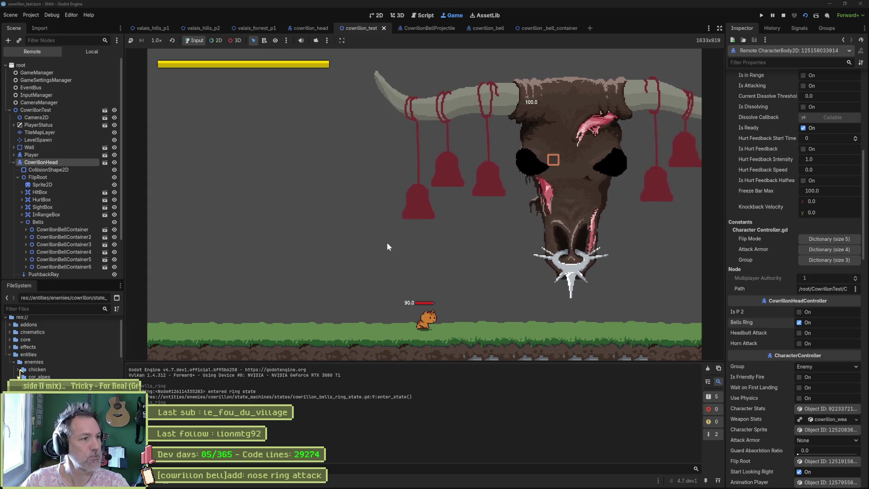
key("F8")
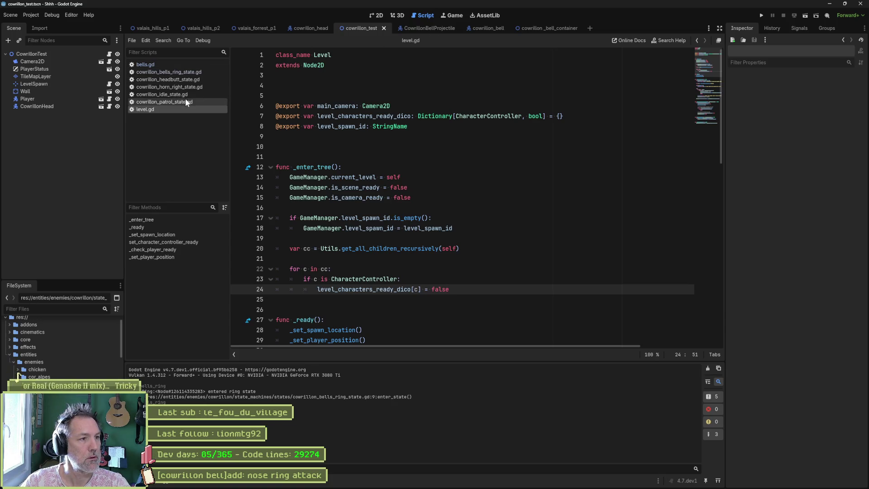
Step: Check cowrillon_patrol_state.gd, selecting bells_ring on line 47 where it switches to the ring state
left_click(184, 74)
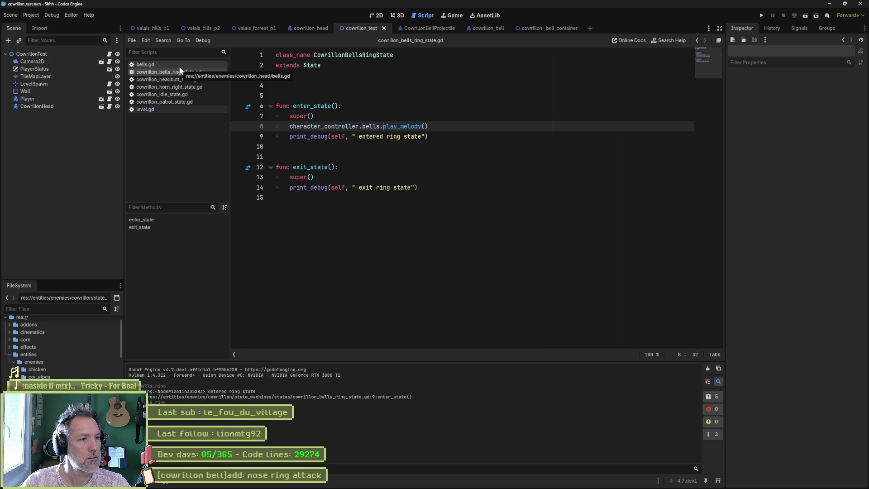
left_click(180, 68)
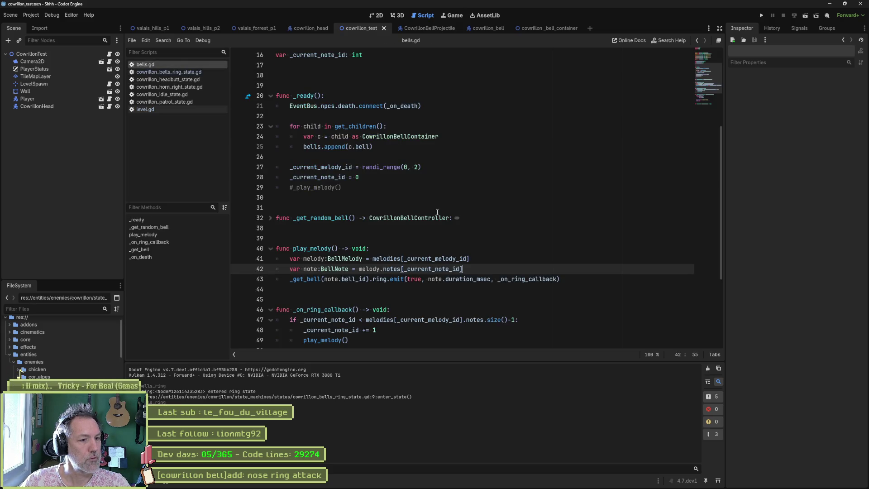
scroll(434, 210, "down", 4)
scroll(422, 195, "up", 3)
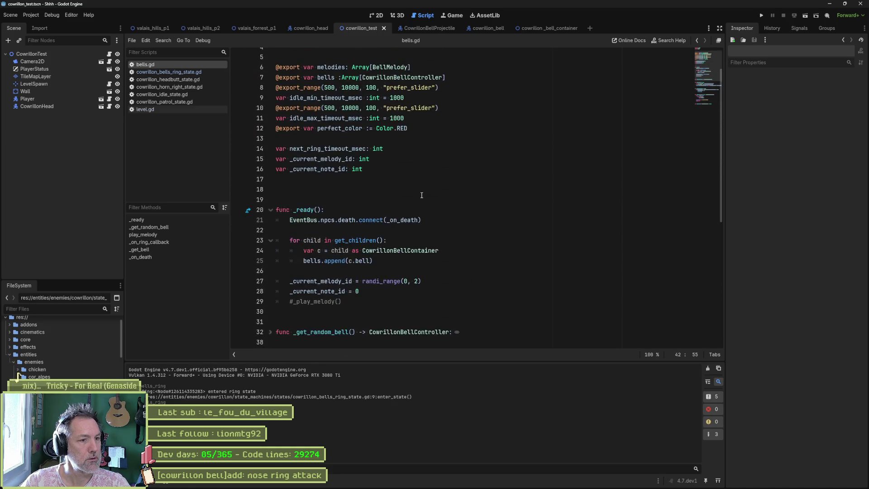
scroll(424, 196, "down", 8)
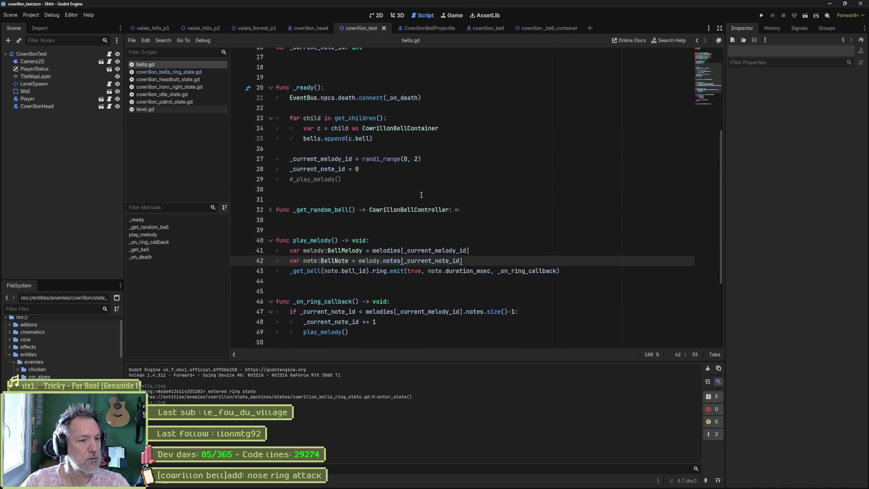
left_click(165, 102)
scroll(483, 258, "down", 3)
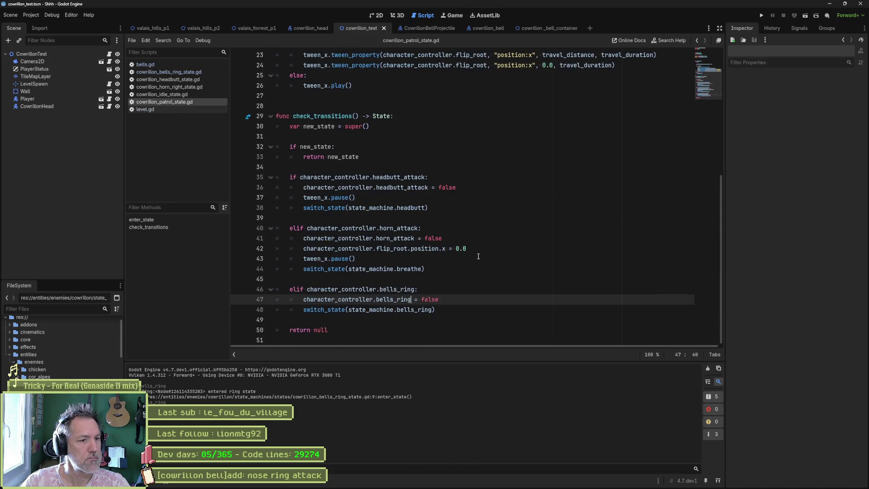
double_click(397, 299)
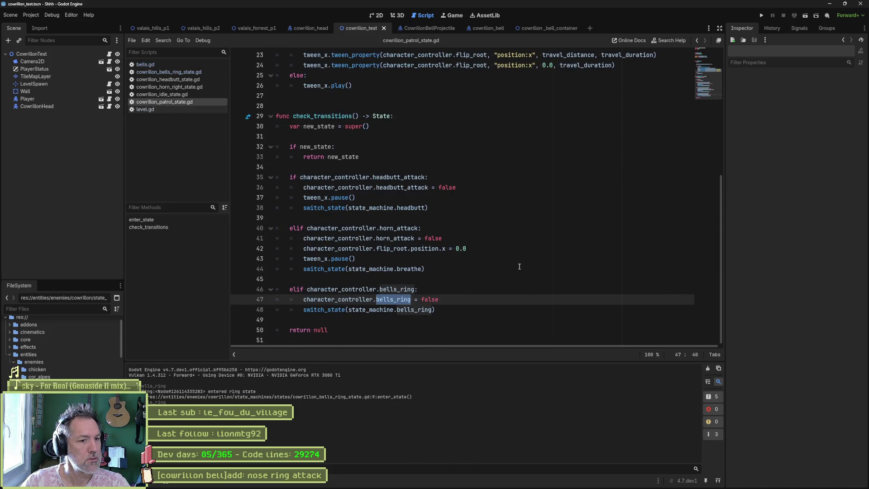
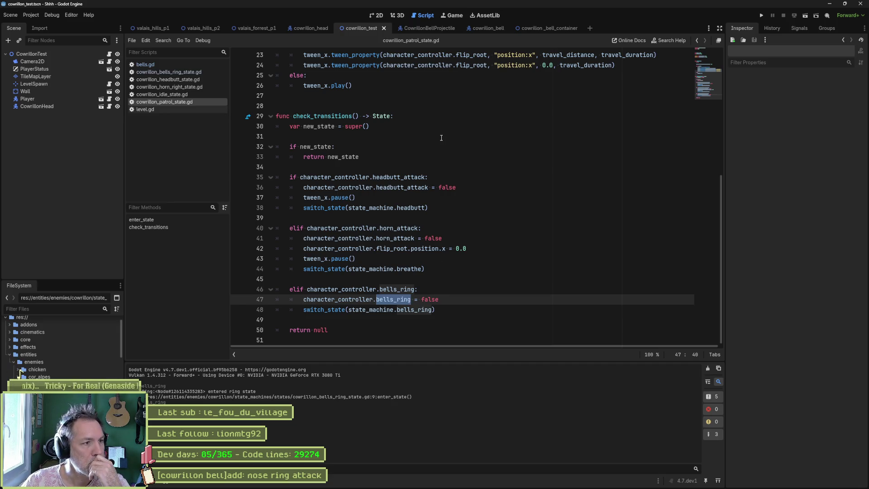
Step: Open cowrillon_bells_ring_state.gd and place the caret at the end of line 14
left_click(203, 72)
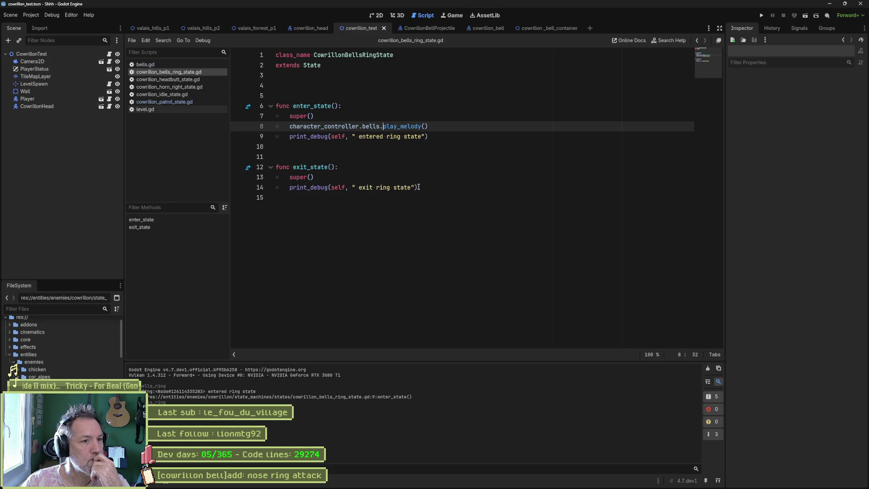
left_click(419, 187)
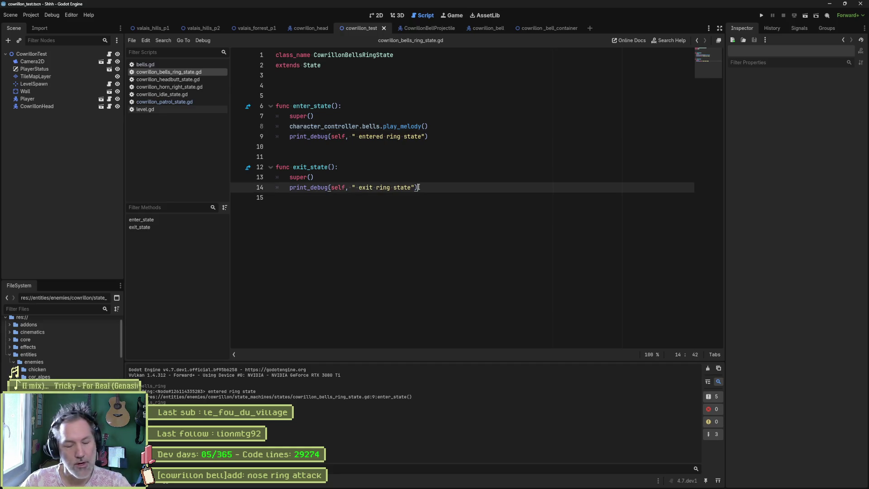
Step: Add switch_state(state_machine.patrol) after the melody call in enter_state
left_click_drag(419, 187, 277, 167)
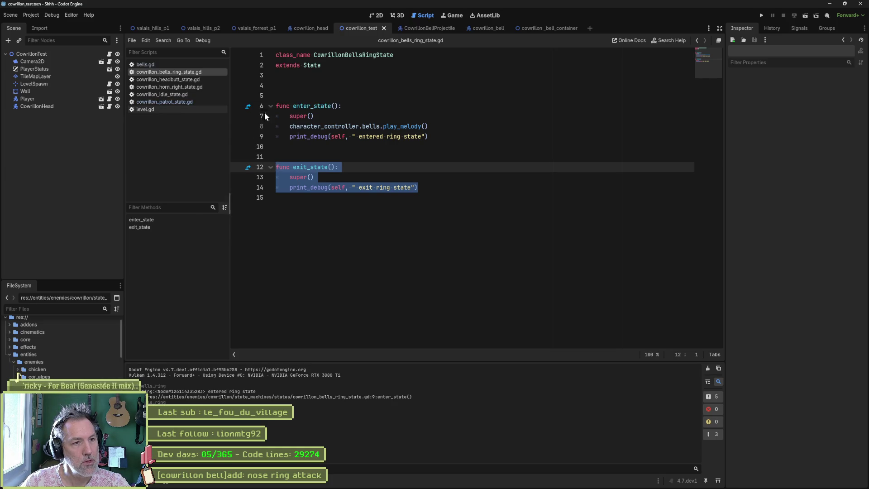
left_click(434, 135)
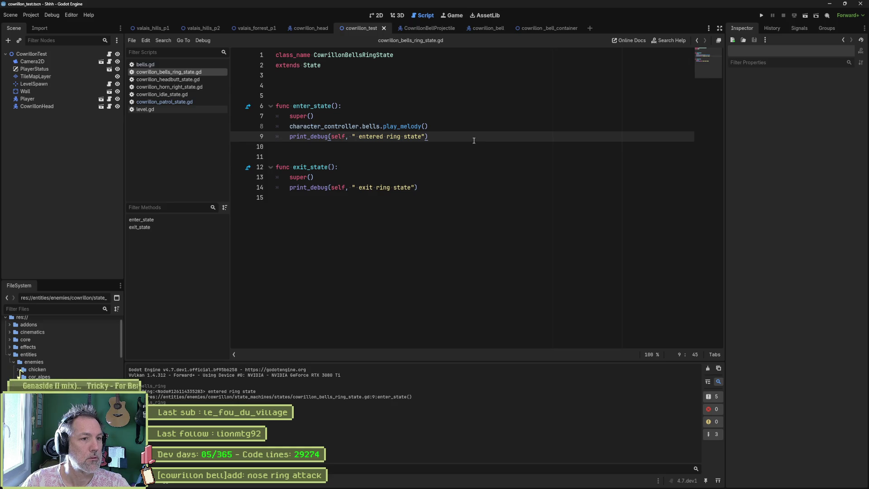
key("Return")
type("swit")
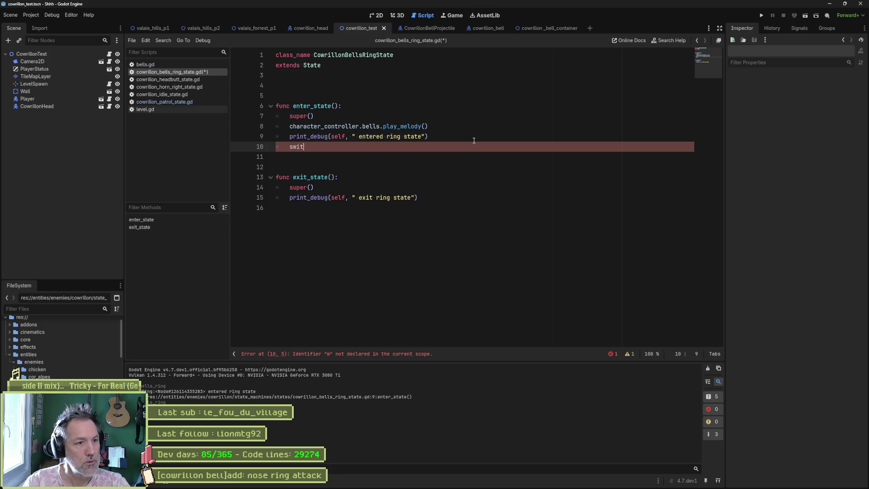
key("Return")
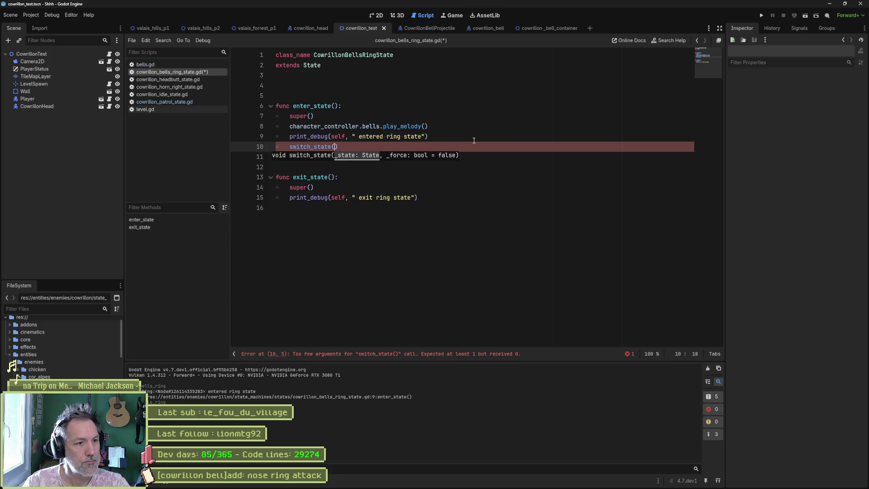
type("state_machine")
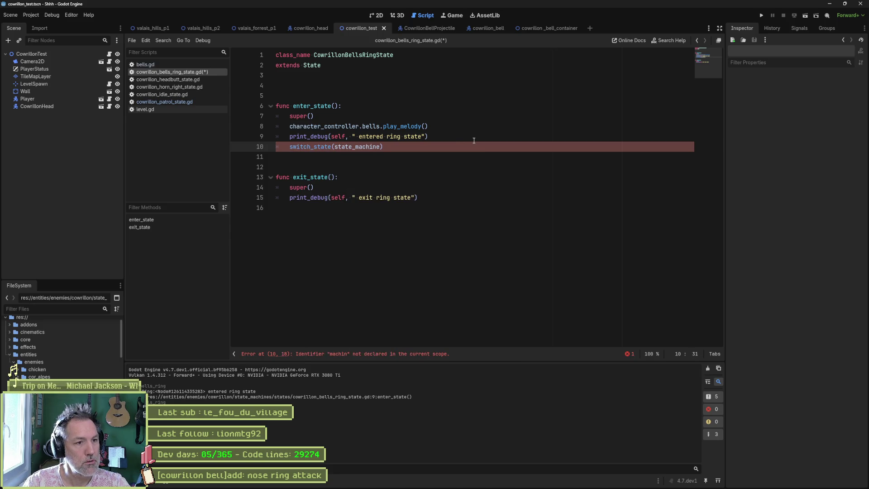
type(".")
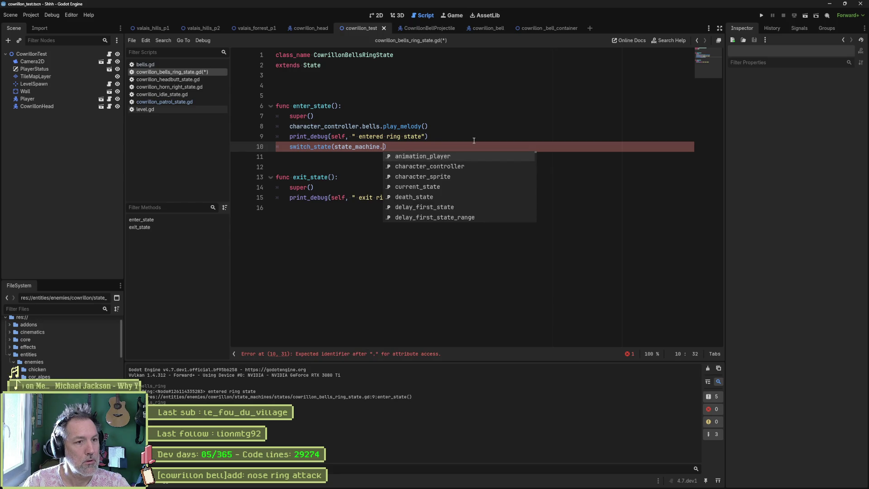
type("pat")
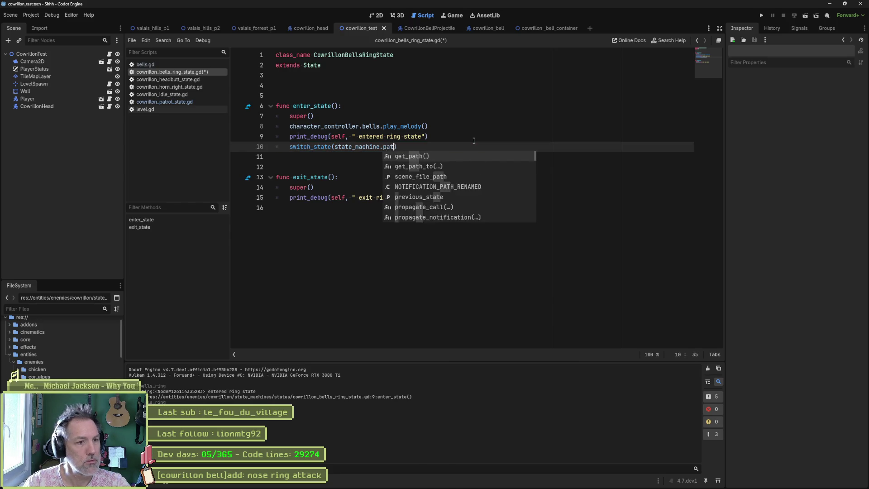
key("Return")
Step: Delete the entered-ring debug print and the exit_state function, save, and run the scene
left_click(470, 139)
key("ctrl+shift+k")
key("Down")
key("Down")
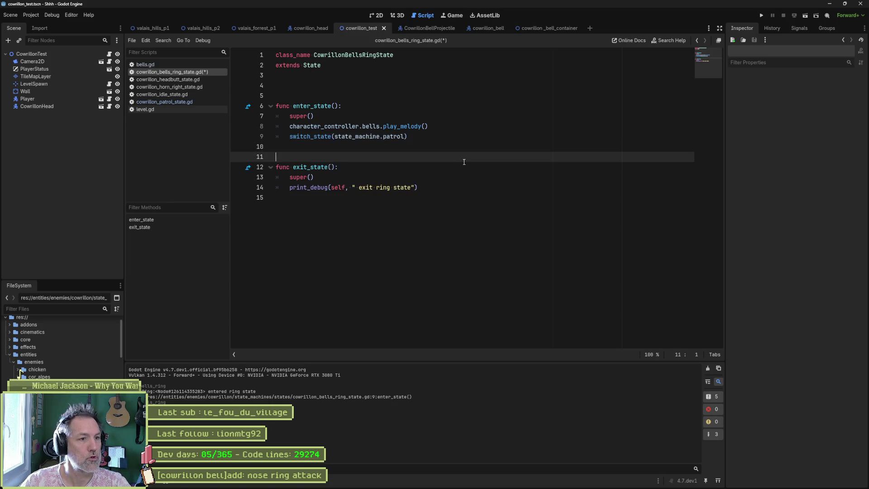
key("ctrl+shift+k")
key("ctrl+shift+k")
key("ctrl+shift+k")
key("ctrl+shift+k")
key("ctrl+s")
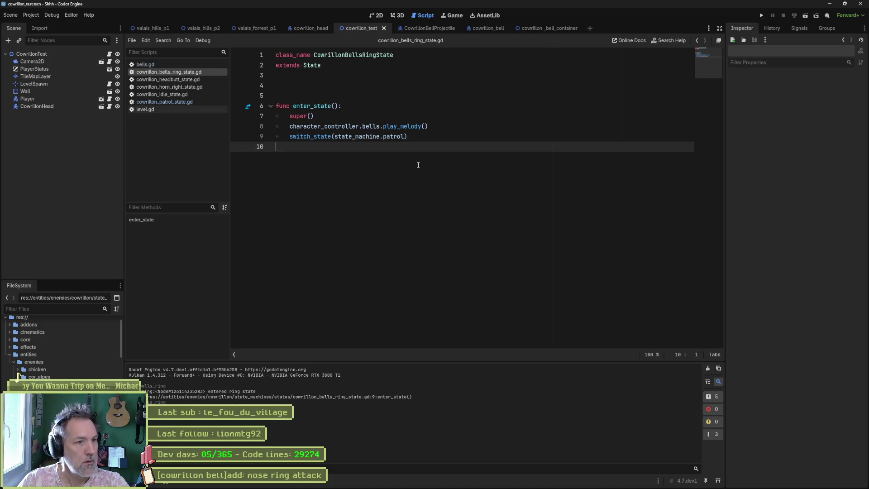
key("F6")
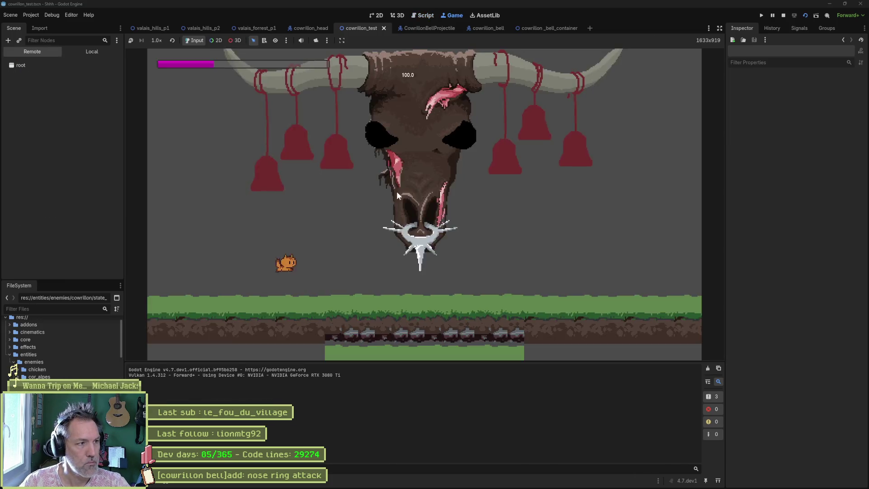
left_click(48, 162)
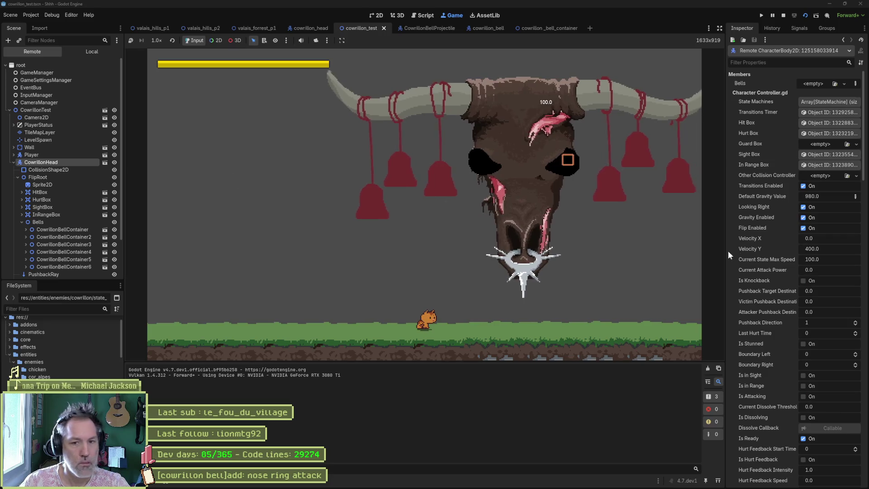
scroll(760, 272, "down", 10)
left_click(799, 322)
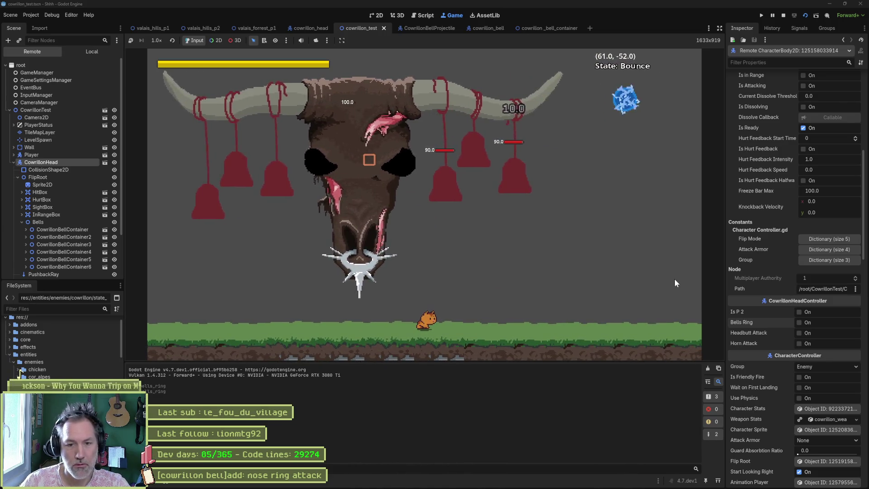
left_click(801, 322)
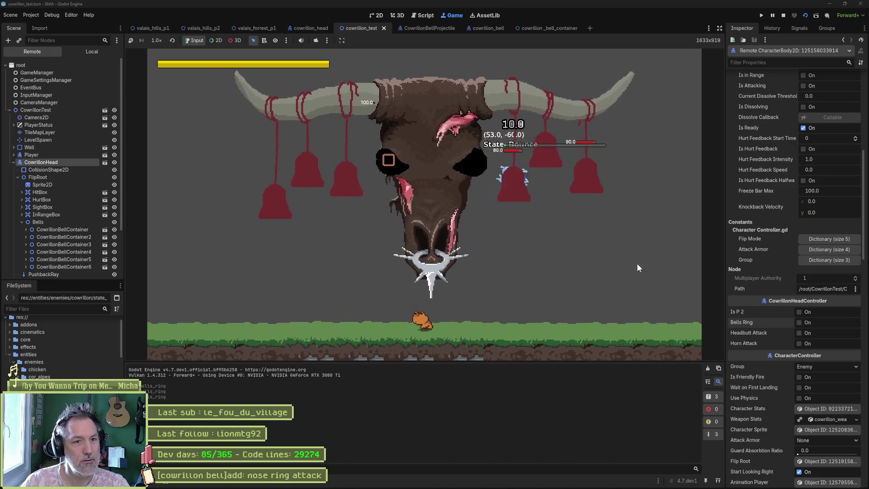
key("F8")
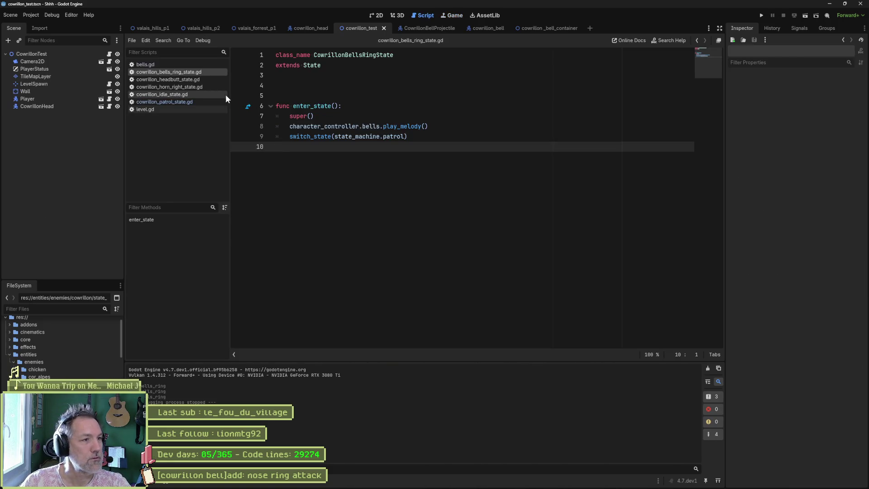
Step: In bells.gd, copy the _current_melody_id and _current_note_id reset lines into the top of play_melody
left_click(161, 64)
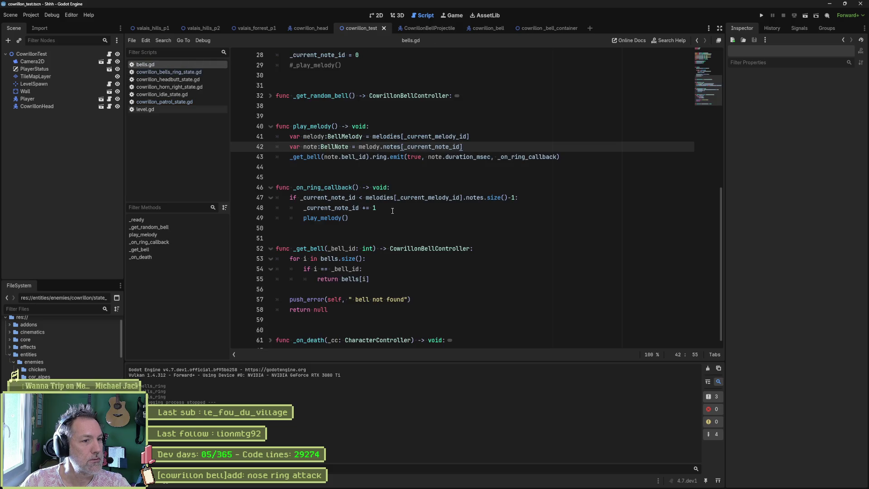
double_click(340, 208)
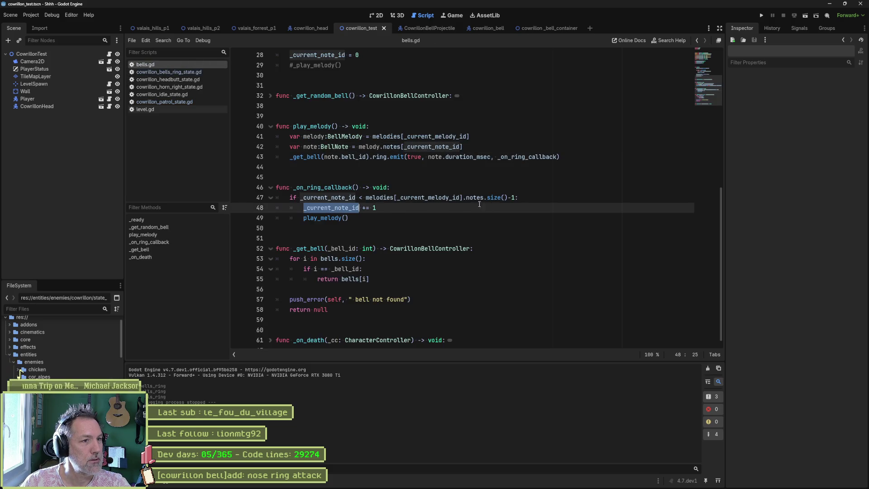
scroll(410, 187, "up", 3)
mouse_move(358, 147)
left_mouse_down()
mouse_move(444, 141)
mouse_move(443, 130)
left_mouse_up()
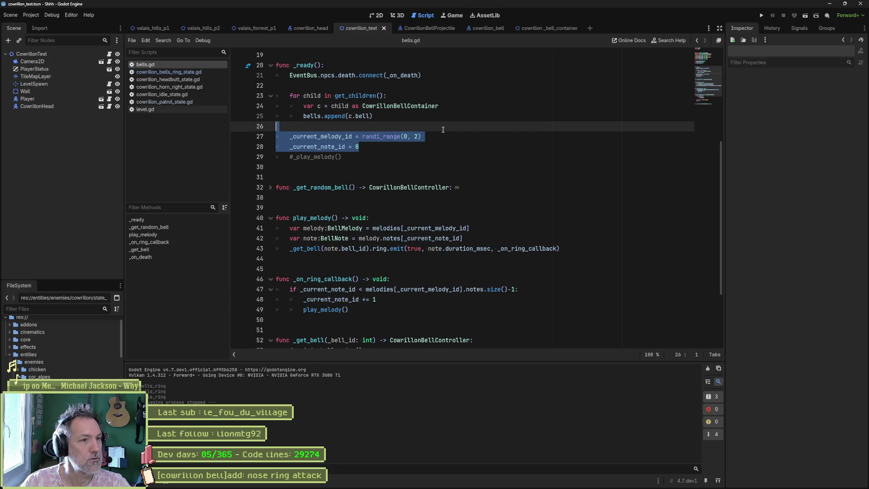
key("ctrl+c")
left_click(410, 219)
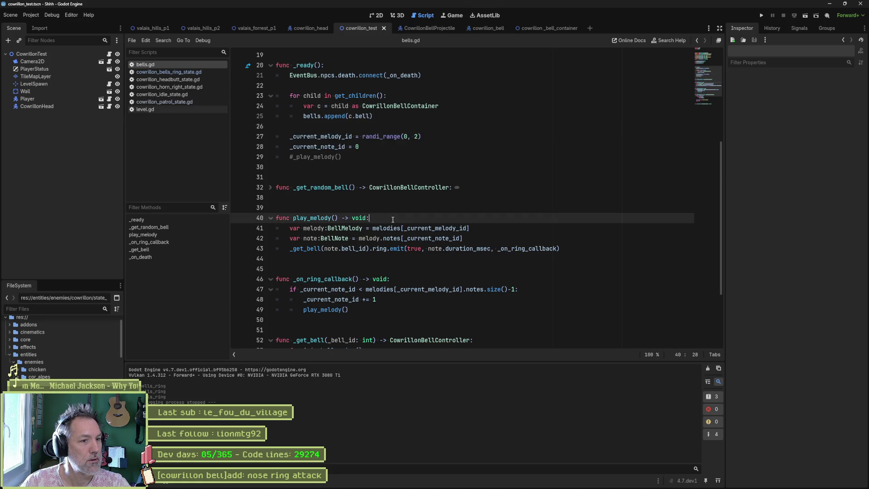
key("ctrl+v")
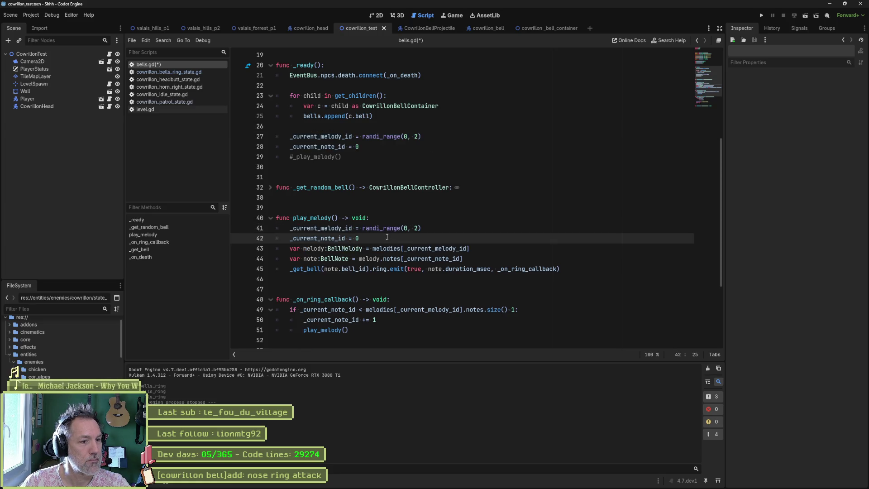
Step: Remove the old reset lines from _ready, save bells.gd, and run the scene
left_click(371, 144)
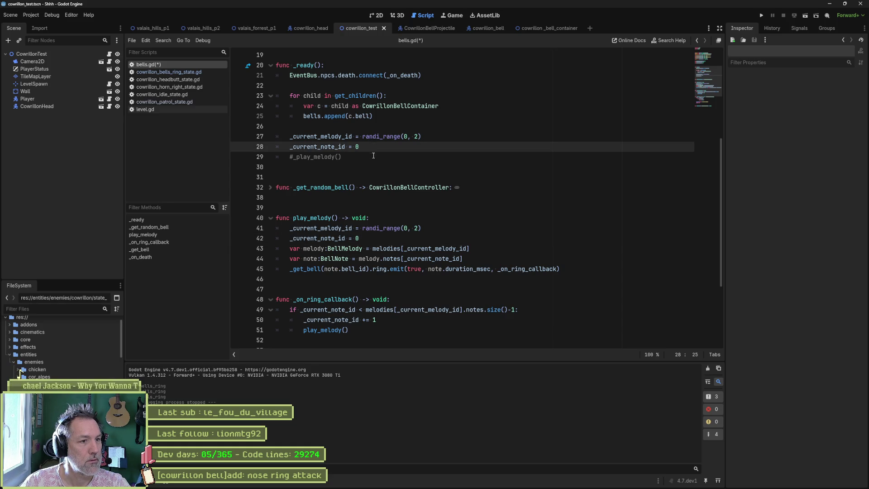
left_click_drag(374, 155, 394, 119)
key("Delete")
key("ctrl+s")
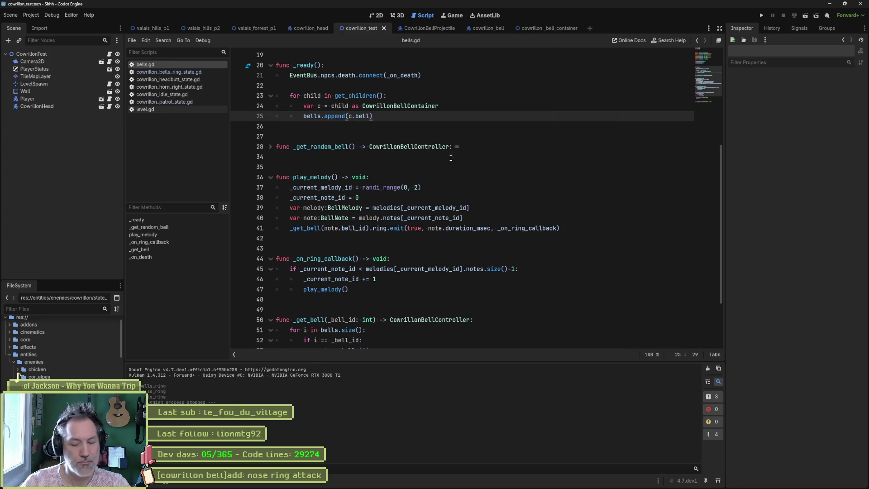
key("F6")
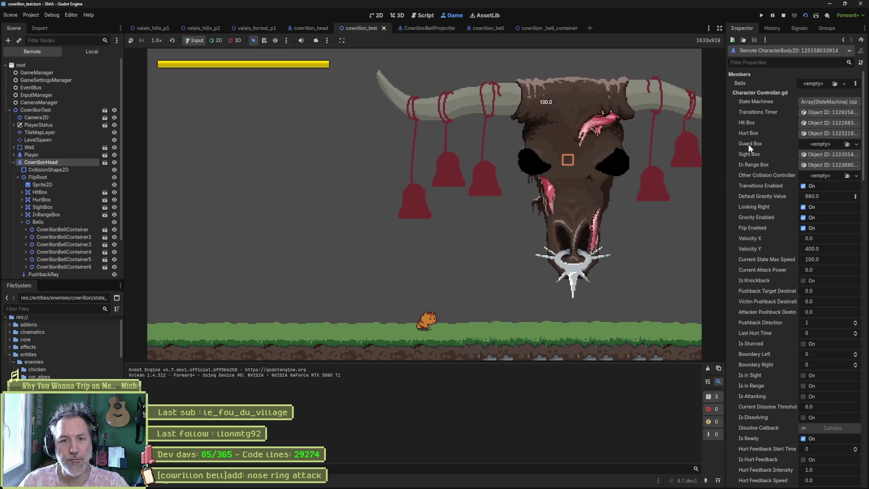
Step: Scroll the remote Inspector, then stop the running test scene
scroll(786, 271, "down", 10)
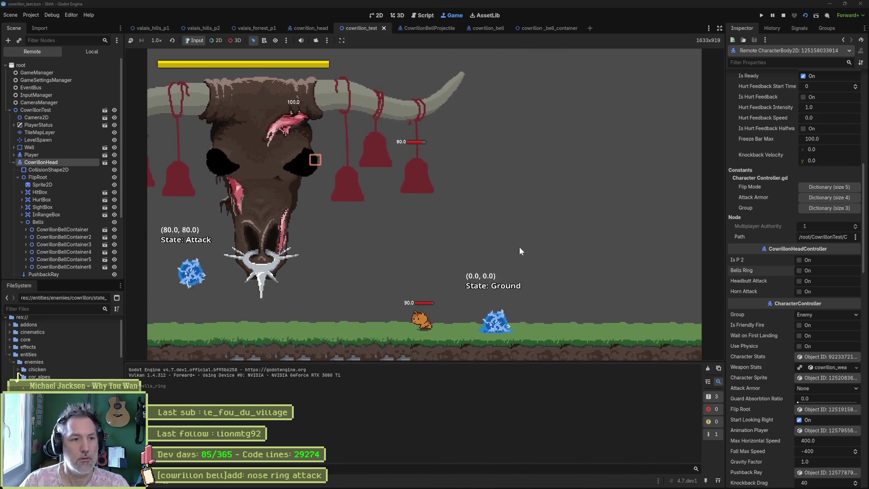
key("F8")
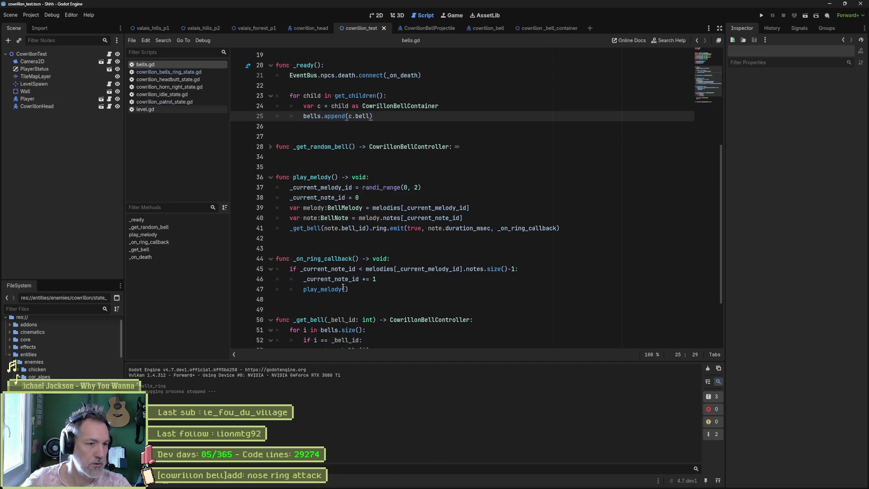
Step: Duplicate the whole play_melody function directly below the original
left_click_drag(373, 199, 382, 179)
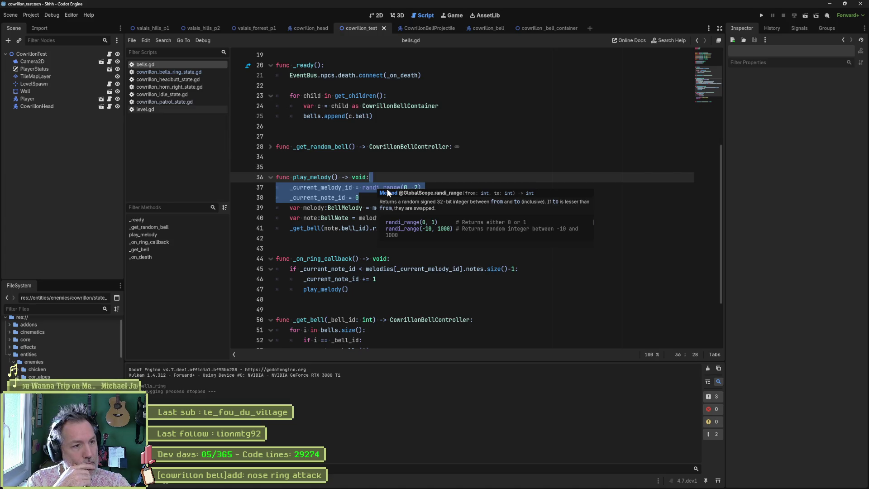
key("Up")
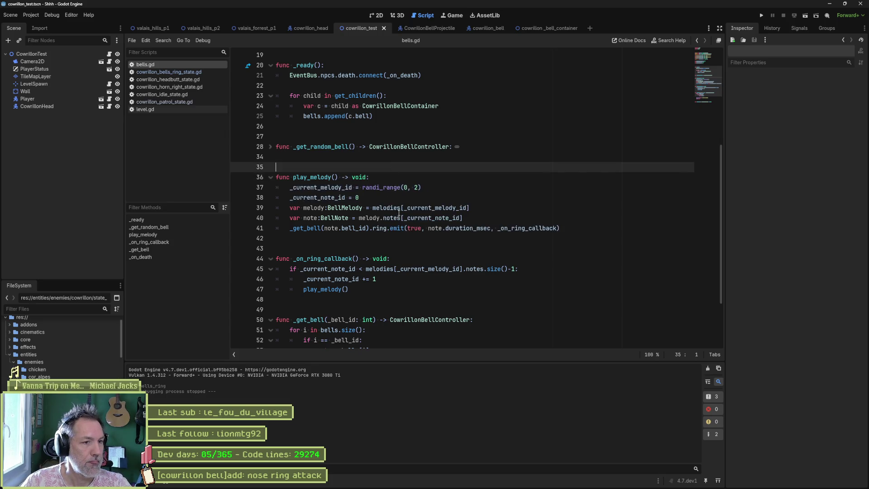
left_click(561, 230)
key("Return")
key("Return")
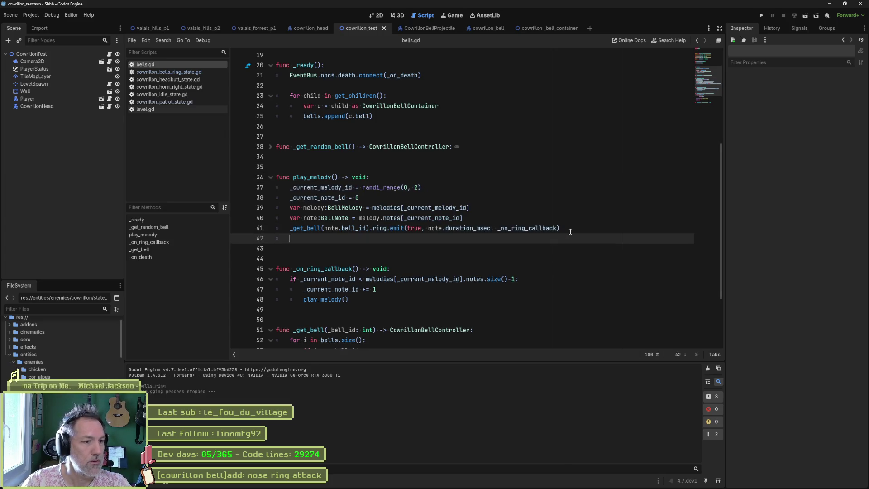
left_click_drag(571, 231, 571, 166)
key("ctrl+c")
left_click(416, 245)
key("ctrl+v")
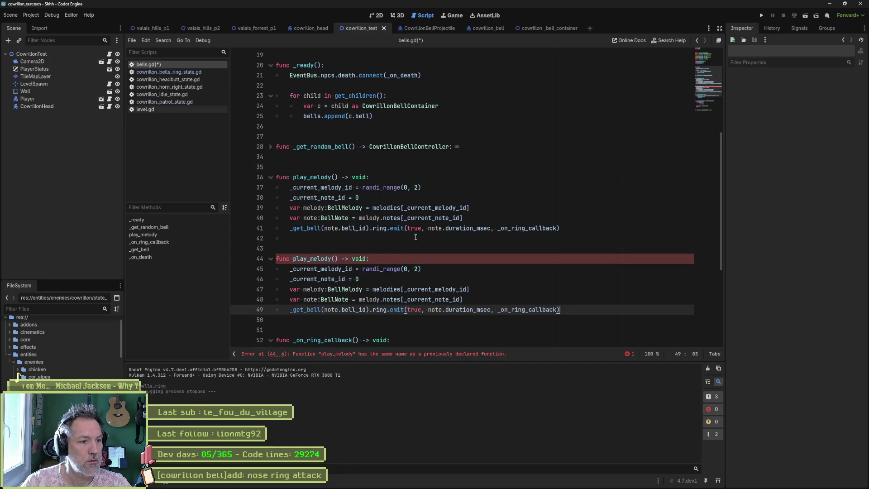
Step: Rename the copy to _play_melody and delete its id-reset lines
left_click(293, 261)
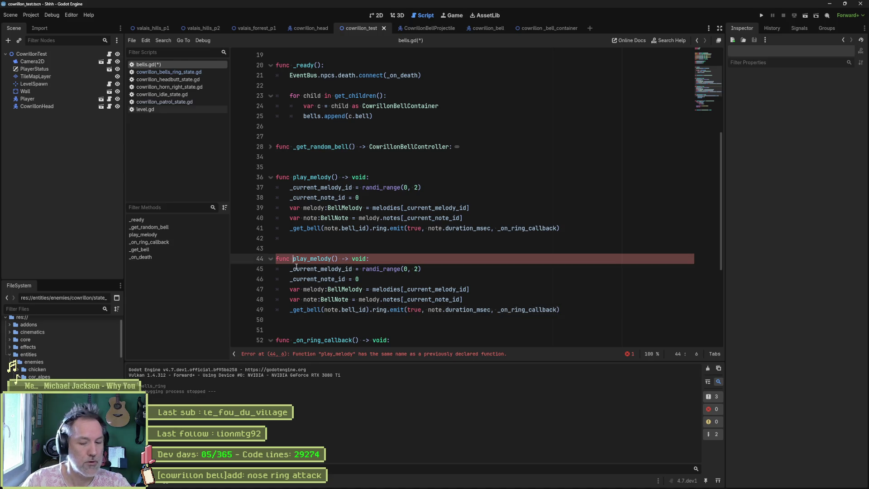
type("_")
left_click(345, 252)
left_click(371, 268)
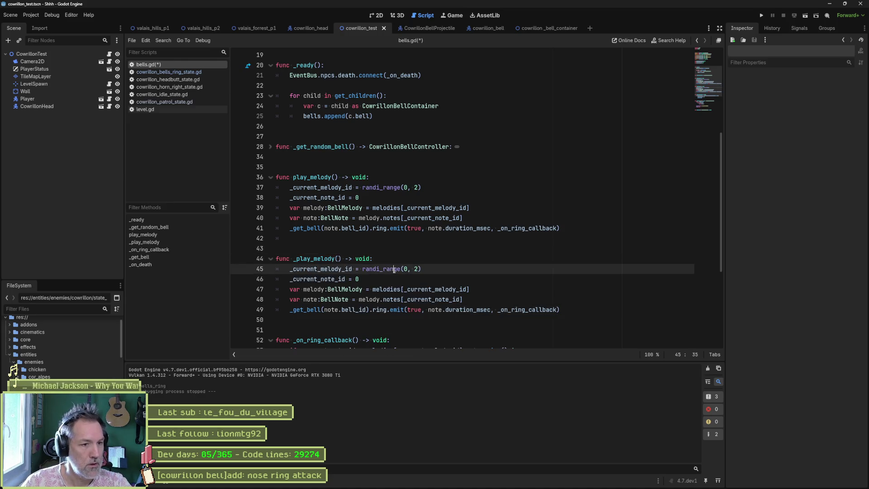
key("ctrl+shift+k")
key("ctrl+shift+k")
Step: Replace play_melody's bell-ringing lines with a _play_melody() call, then run the scene
left_click_drag(568, 228, 575, 200)
key("BackSpace")
key("Return")
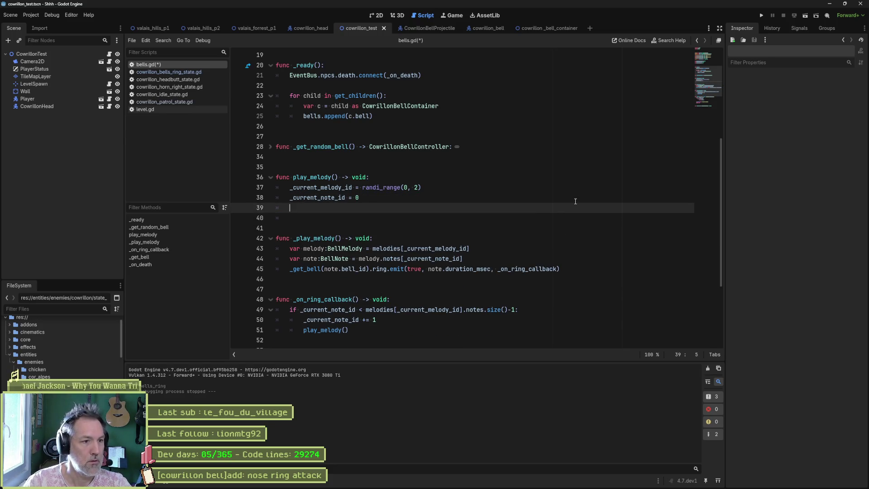
type("_pla")
key("Return")
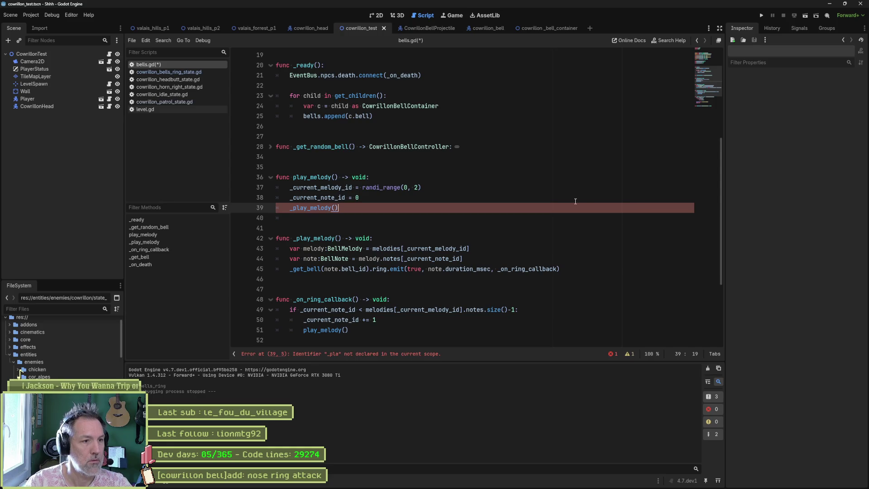
key("F6")
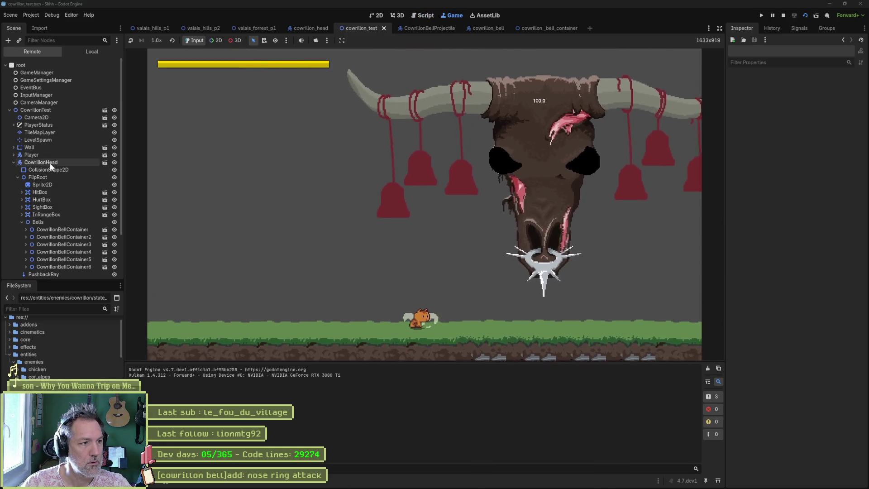
Step: Select CowrillonHead in the Remote tree, tick Bells Ring to fire the attack, then stop the game
left_click(50, 163)
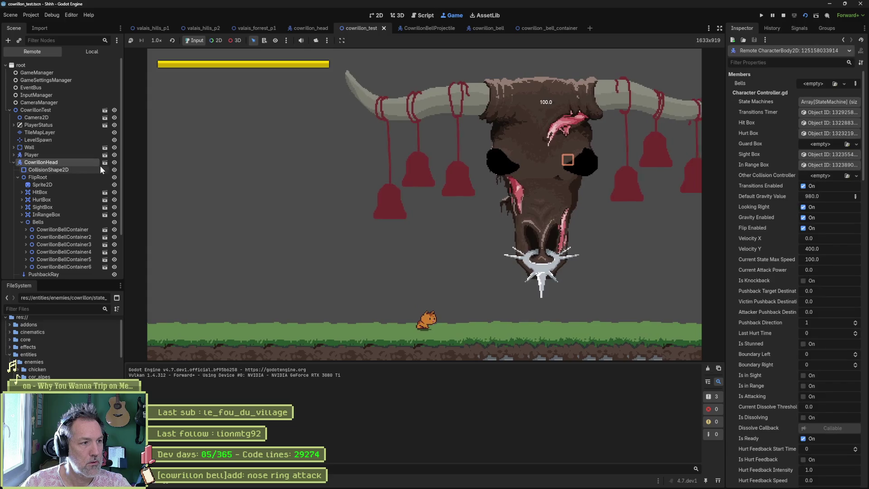
scroll(745, 239, "down", 5)
left_click(801, 218)
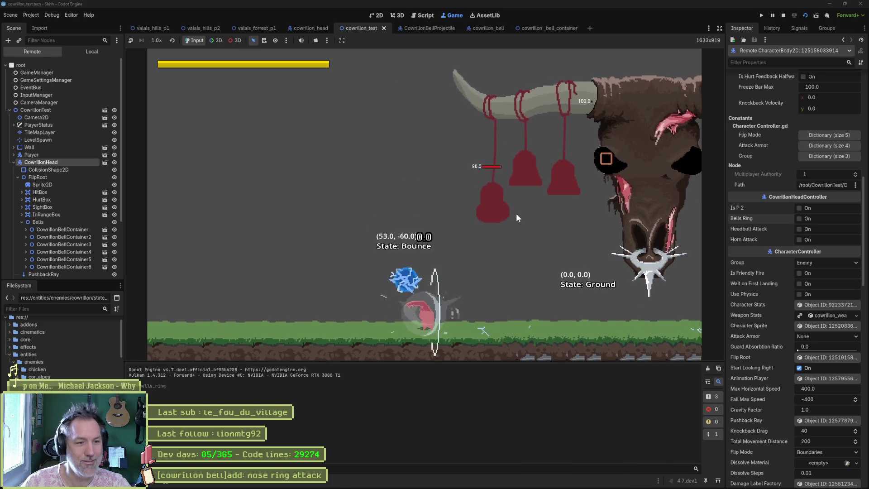
key("F8")
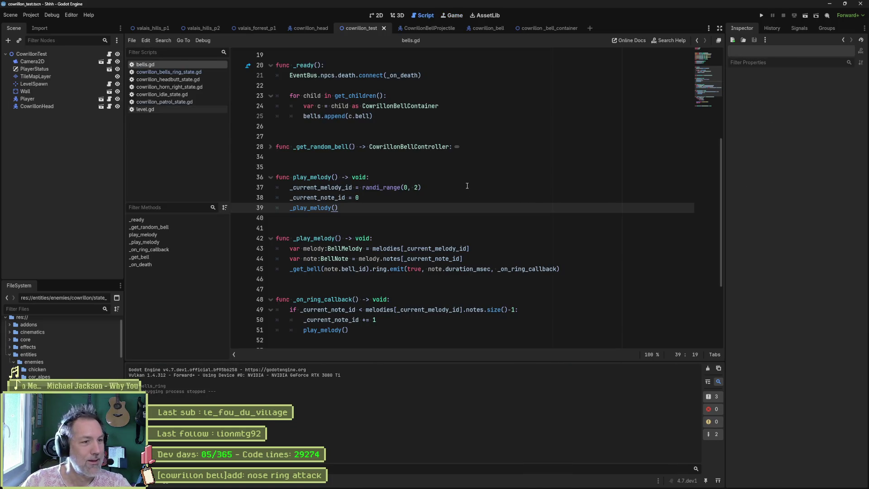
Step: Change _on_ring_callback to call _play_melody(), save bells.gd, and rerun the scene
double_click(322, 207)
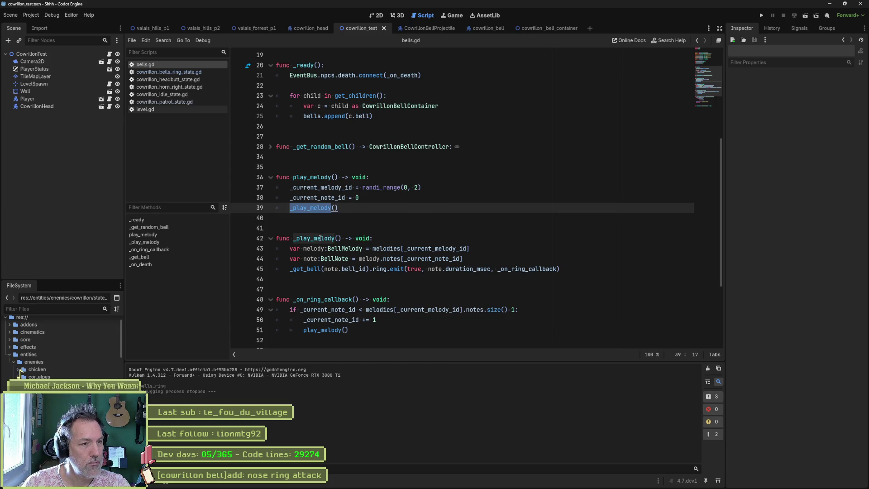
left_click(304, 331)
type("_")
key("ctrl+s")
scroll(452, 226, "down", 2)
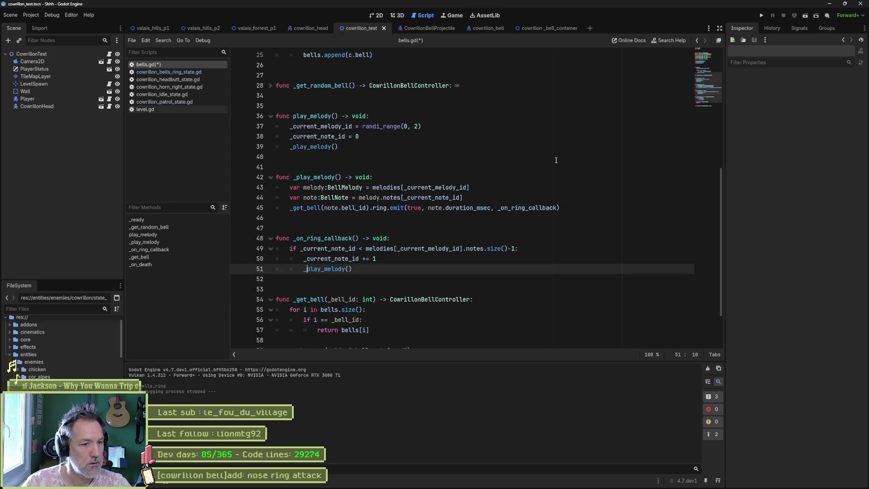
left_click(530, 206)
scroll(541, 204, "down", 2)
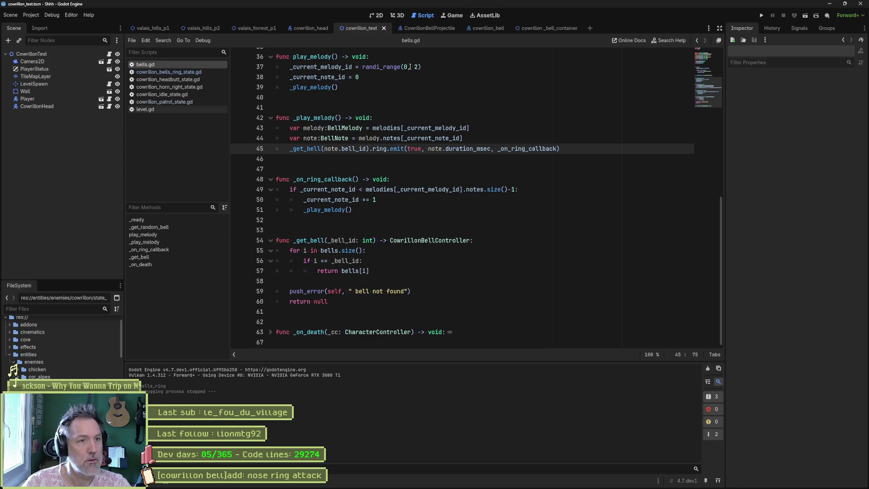
key("F6")
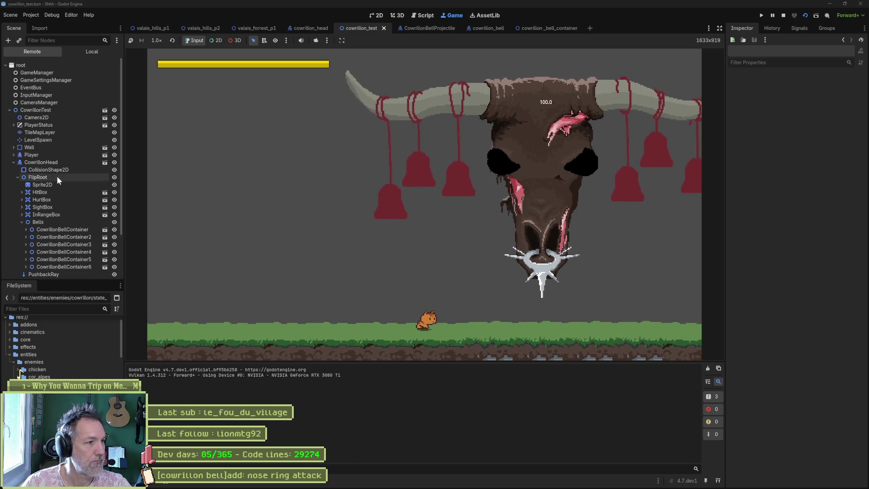
Step: Select CowrillonHead and toggle Bells Ring three times to test the attack, then stop the game
left_click(41, 162)
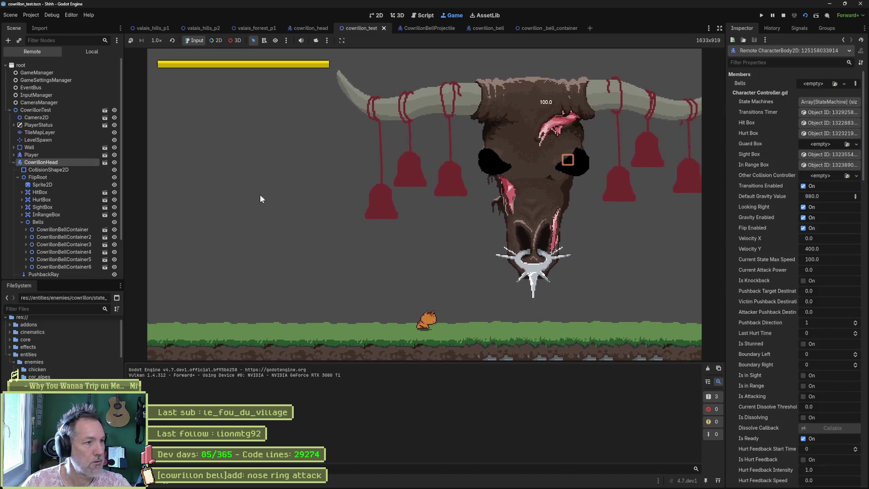
scroll(788, 344, "down", 5)
left_click(808, 374)
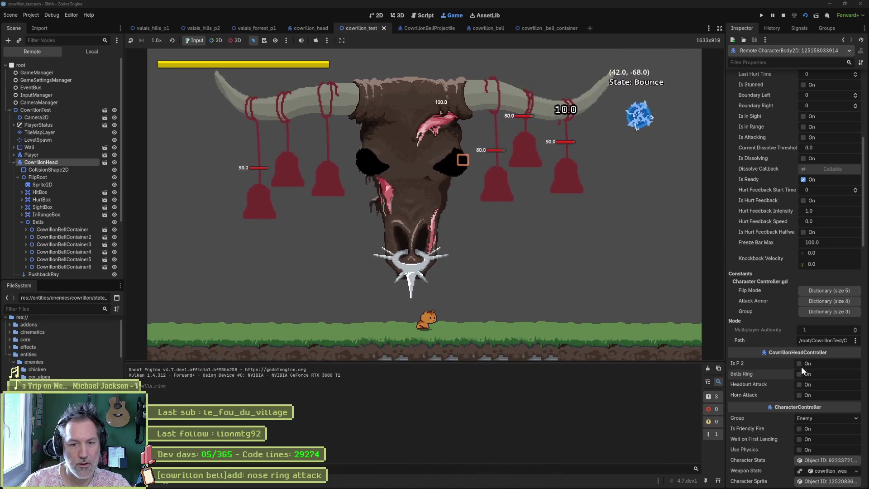
left_click(799, 374)
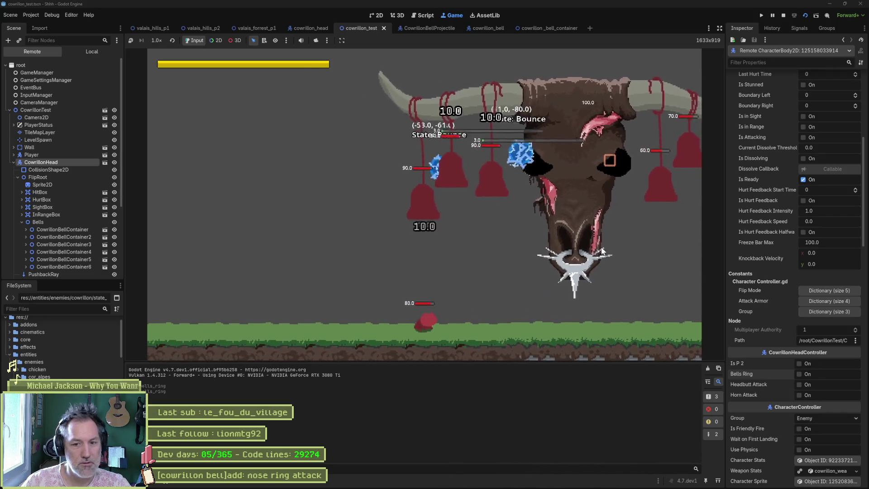
left_click(800, 374)
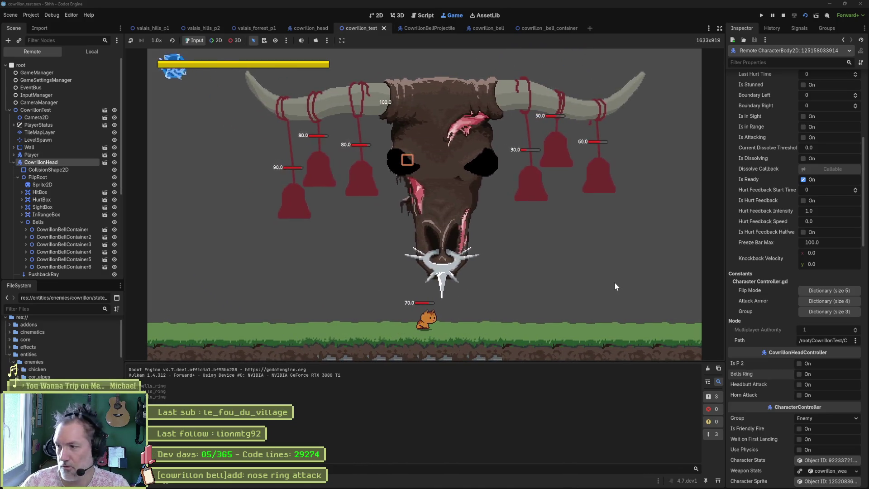
key("F8")
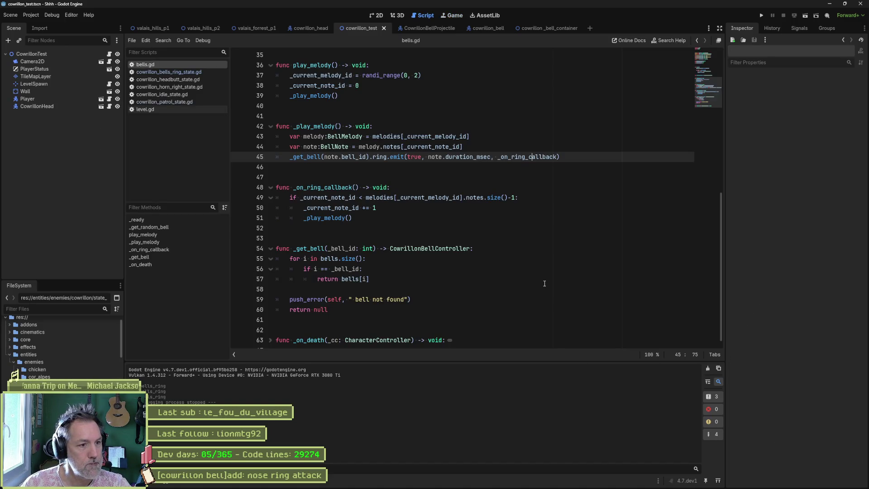
Step: Fold all functions in bells.gd and cut the folded play_melody function
scroll(393, 210, "up", 3)
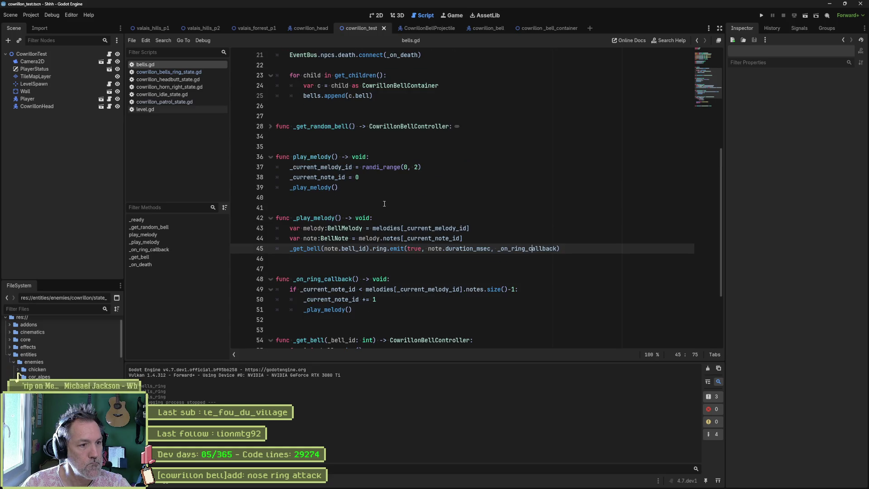
left_click(393, 208)
key("ctrl+alt+f")
scroll(385, 204, "up", 8)
scroll(388, 213, "down", 3)
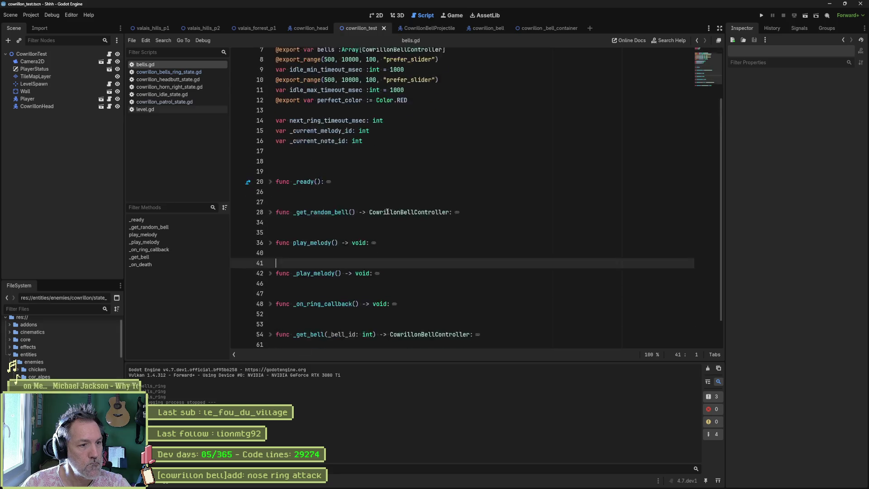
left_click(350, 196, "shift")
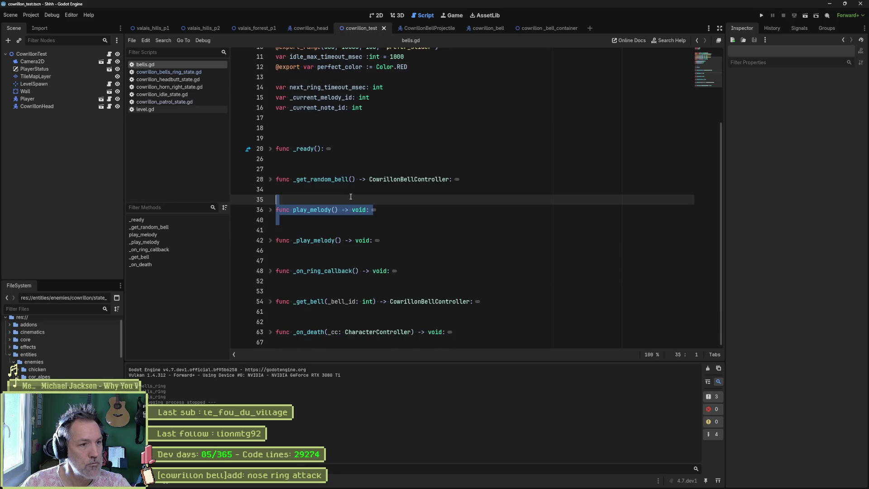
key("BackSpace")
Step: Paste play_melody directly below _ready, tidy the surrounding blank lines, and save bells.gd
left_click(342, 158)
key("ctrl+v")
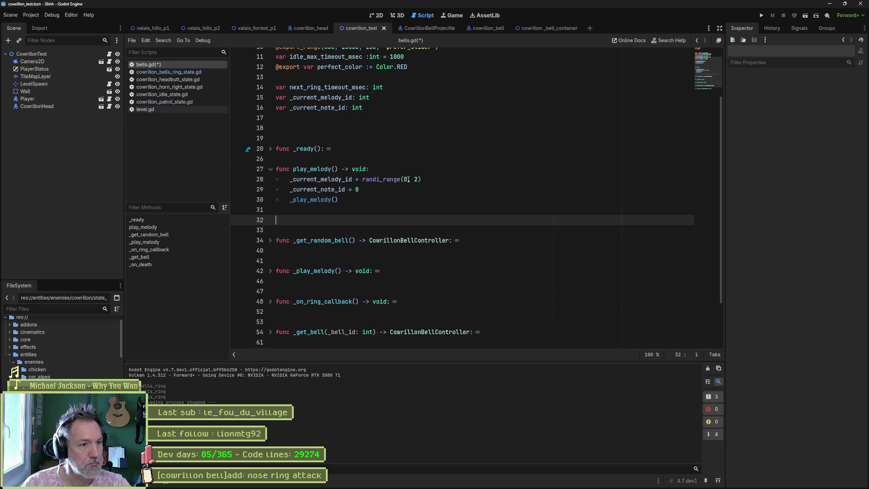
left_click(364, 171)
key("Up")
key("Return")
key("Down")
key("Down")
key("Down")
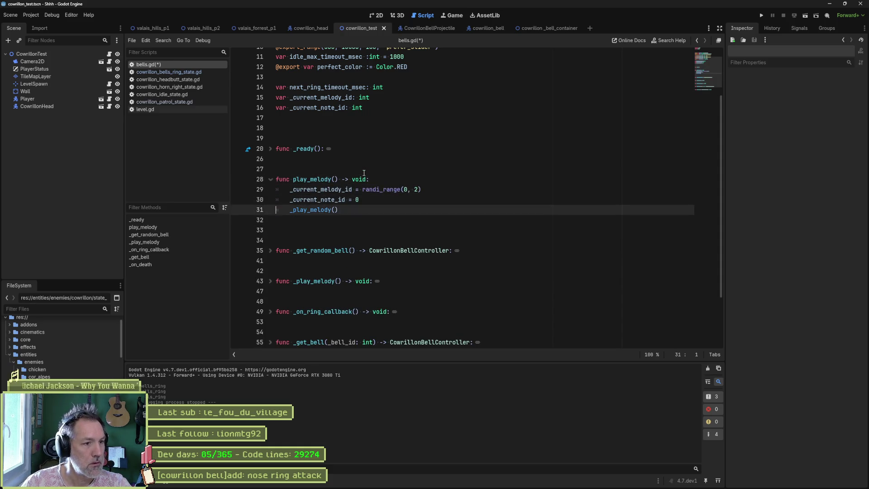
key("Delete")
scroll(390, 200, "down", 1)
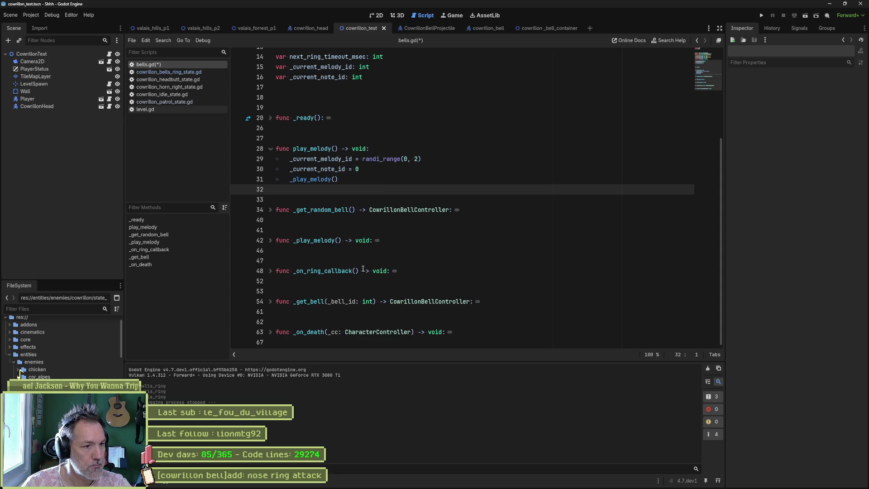
key("ctrl+s")
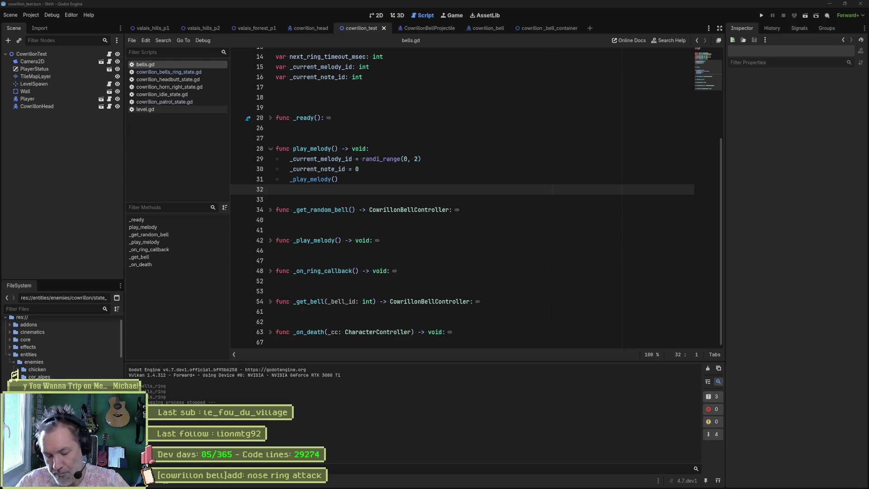
Step: Glance at the Asana task board, minimize it, and switch to the Fork git client
key("alt+Tab")
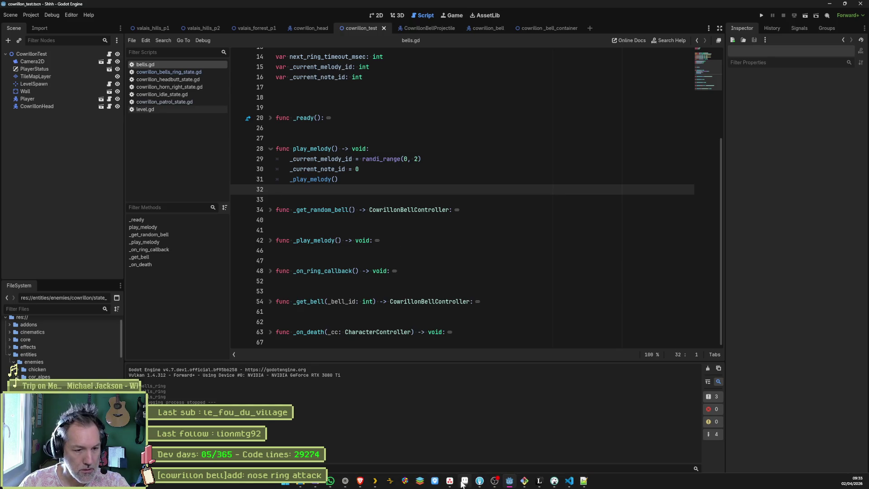
left_click(449, 481)
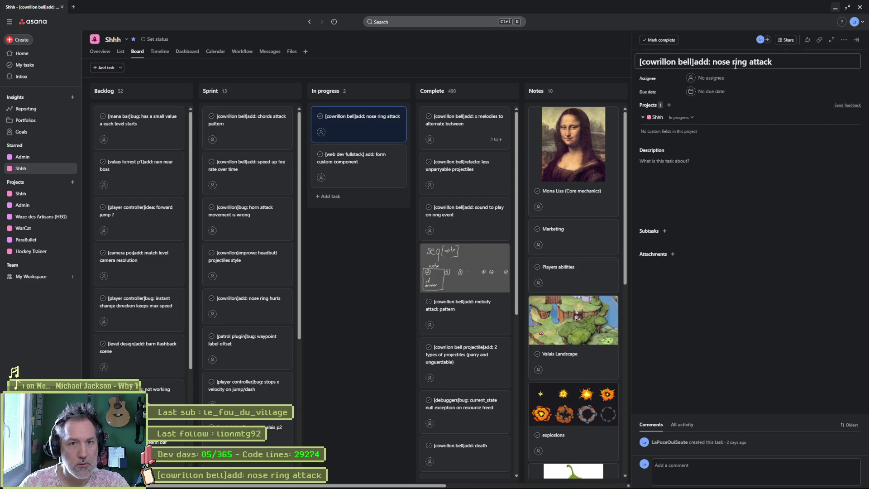
left_click(834, 7)
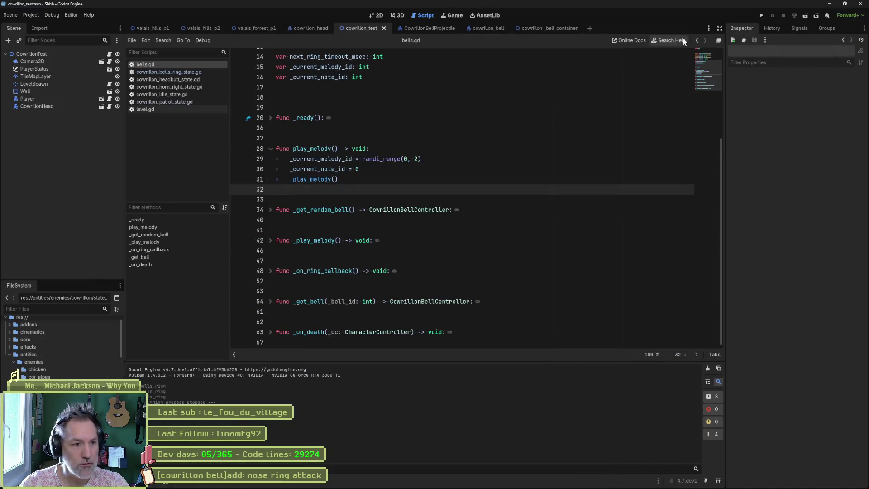
left_click(480, 481)
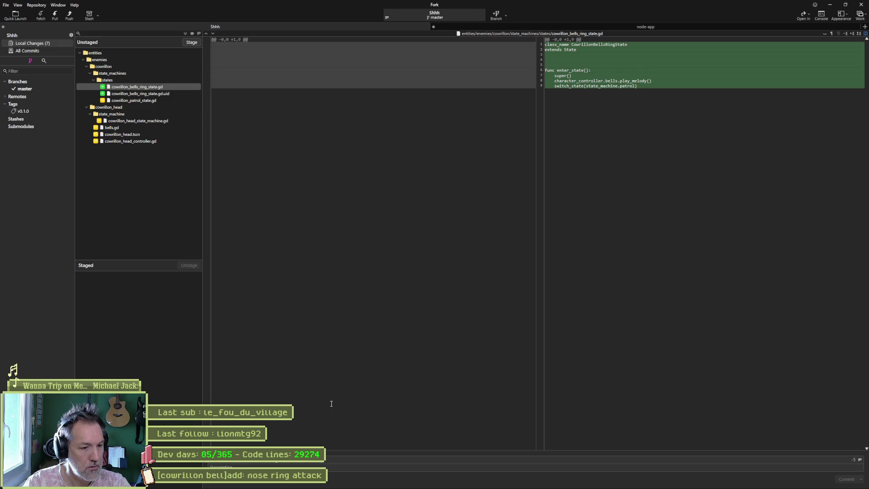
Step: Write the commit summary 'fixed: ring bell event loop and bell index not reset' and review the uid file change
type("ixed:")
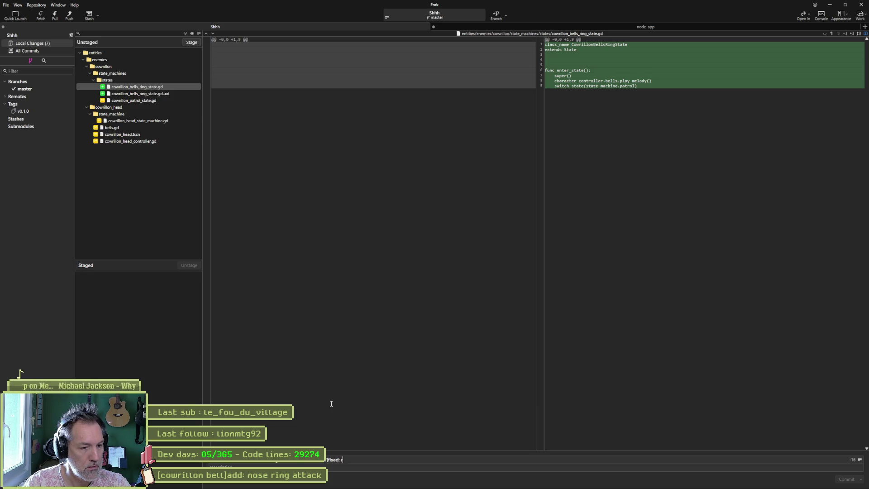
type(" ring bell")
key("BackSpace")
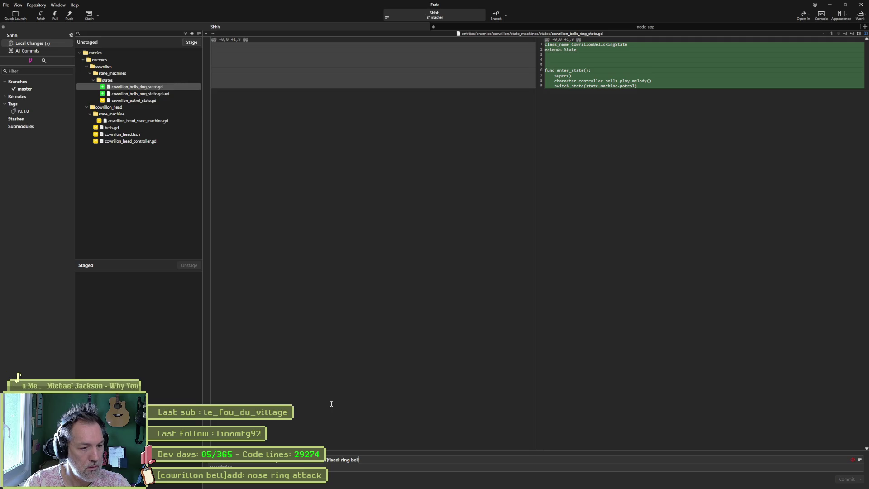
type("loop")
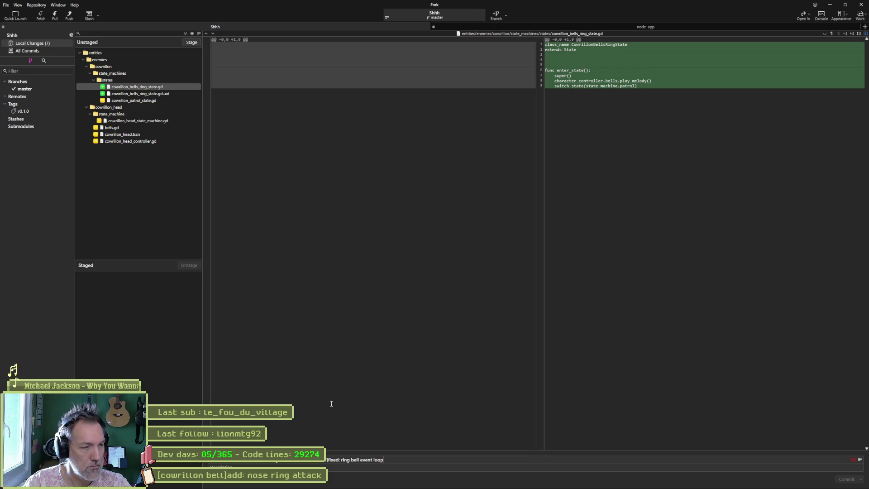
type(" and bell in")
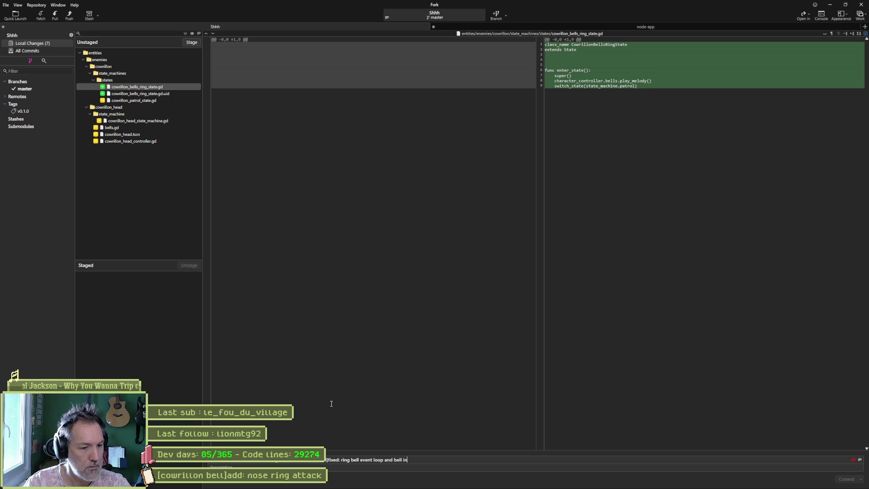
type("dex not reset")
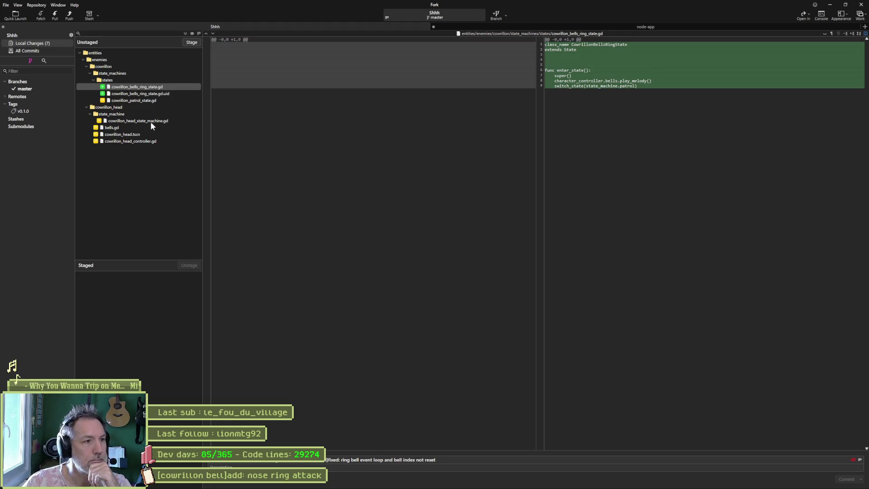
left_click(135, 94)
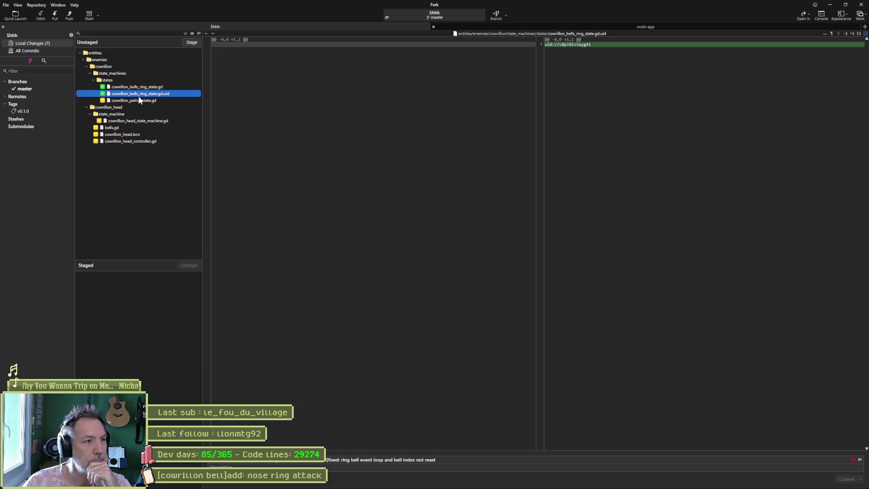
Step: Review the diffs of cowrillon_patrol_state.gd, cowrillon_head_state_machine.gd, bells.gd and cowrillon_head_controller.gd
left_click(142, 101)
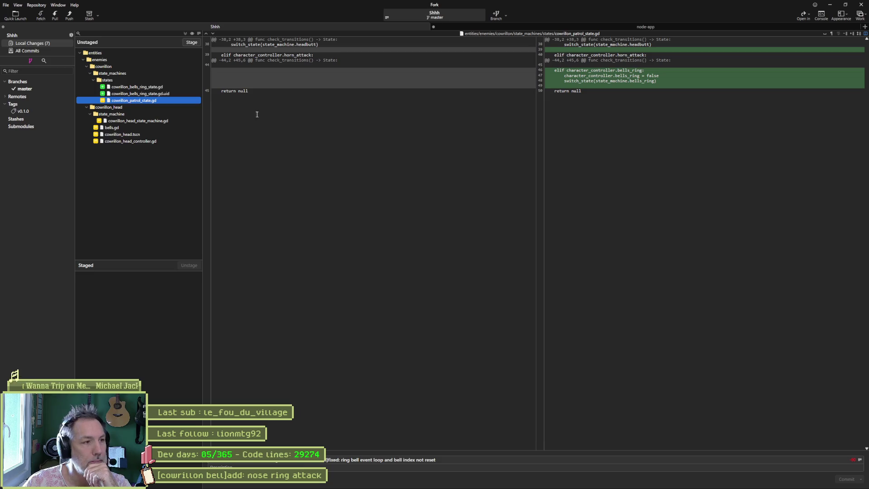
left_click(149, 120)
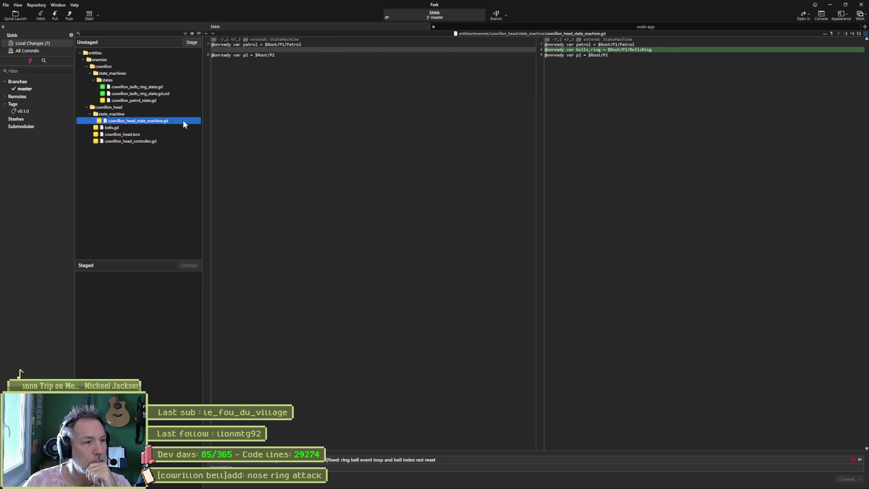
left_click(117, 128)
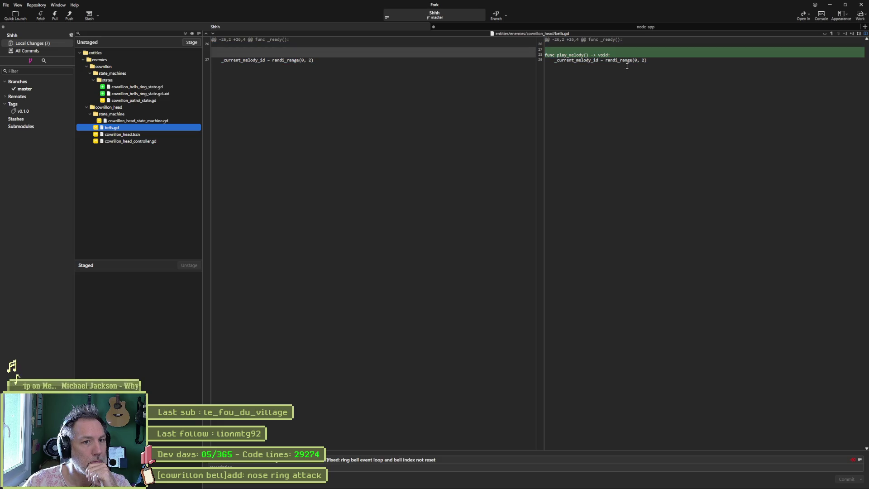
left_click(139, 141)
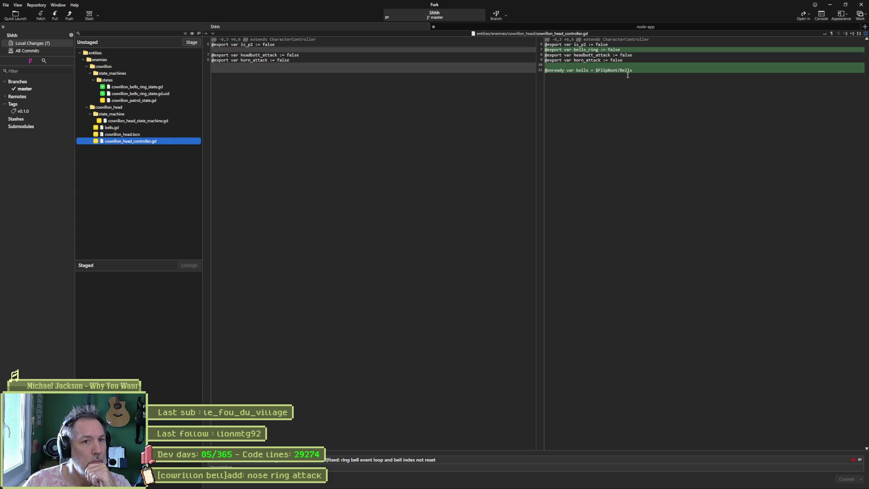
Step: Stage and commit all seven files, push master to origin, and minimize Fork
left_click(184, 33)
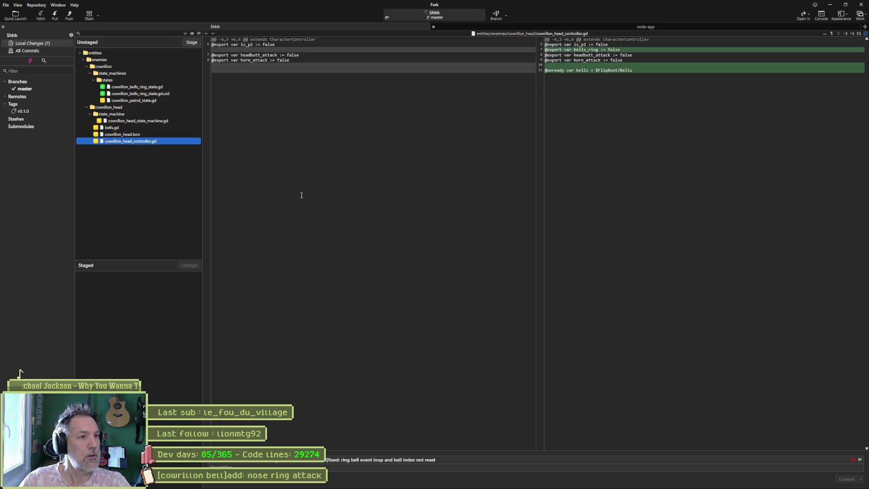
left_click(837, 480)
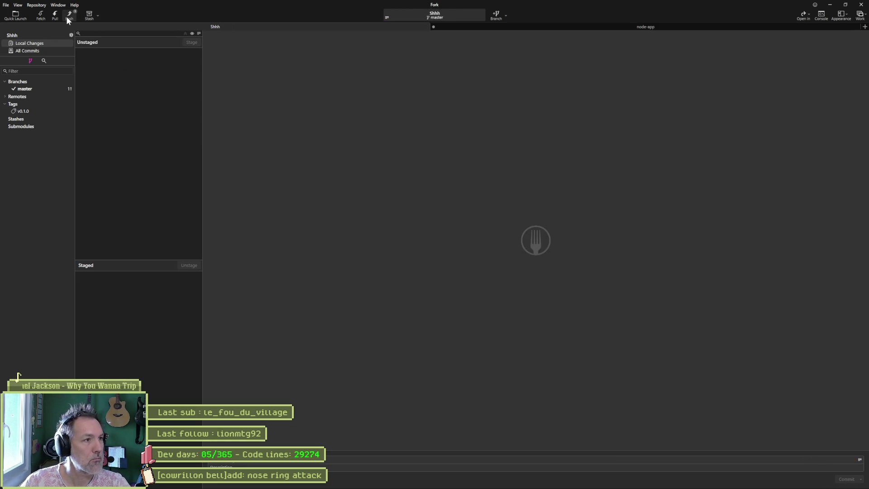
left_click(67, 16)
left_click(476, 268)
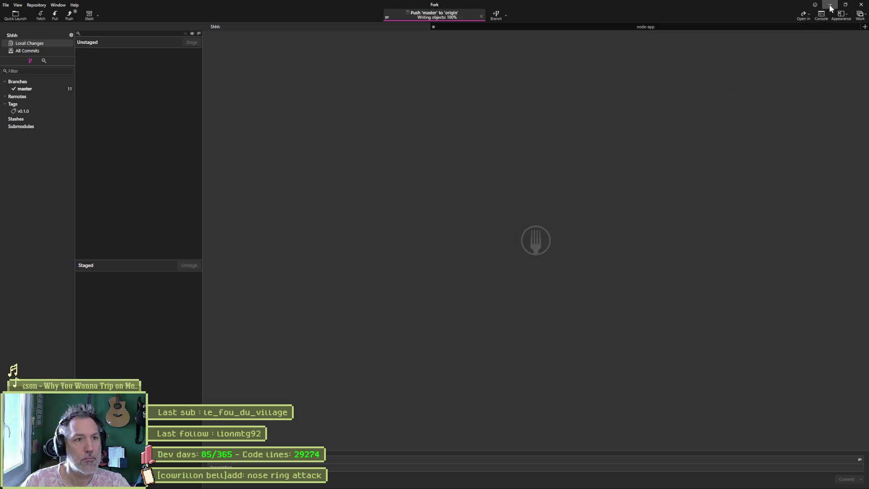
left_click(831, 6)
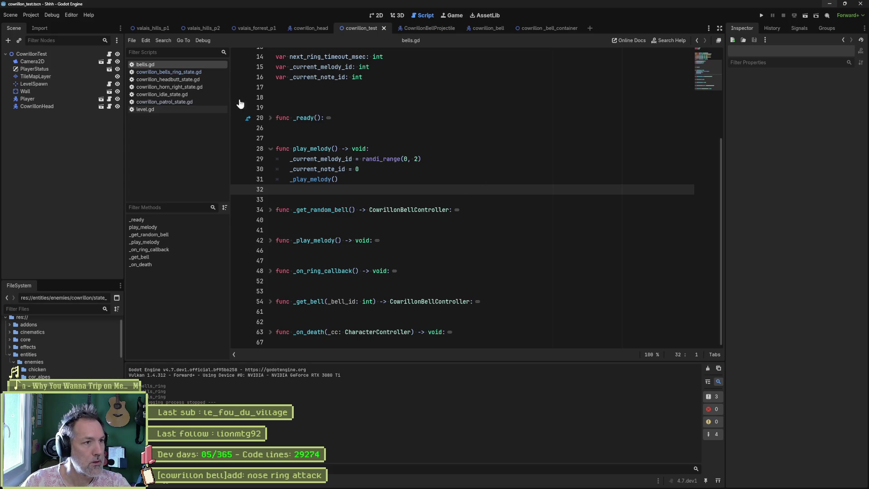
Step: Close the headbutt, bells_ring, horn_right, idle, level.gd and bells.gd scripts
middle_click(183, 80)
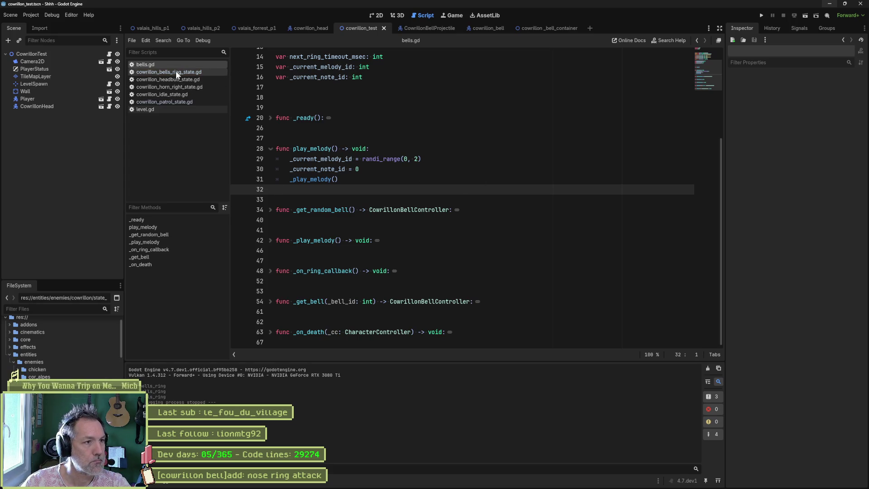
middle_click(176, 72)
middle_click(175, 71)
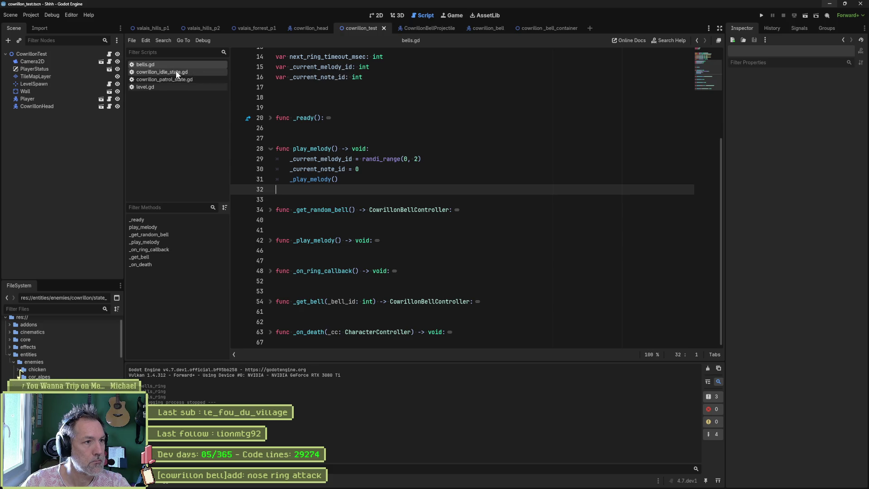
middle_click(176, 71)
middle_click(172, 78)
middle_click(170, 65)
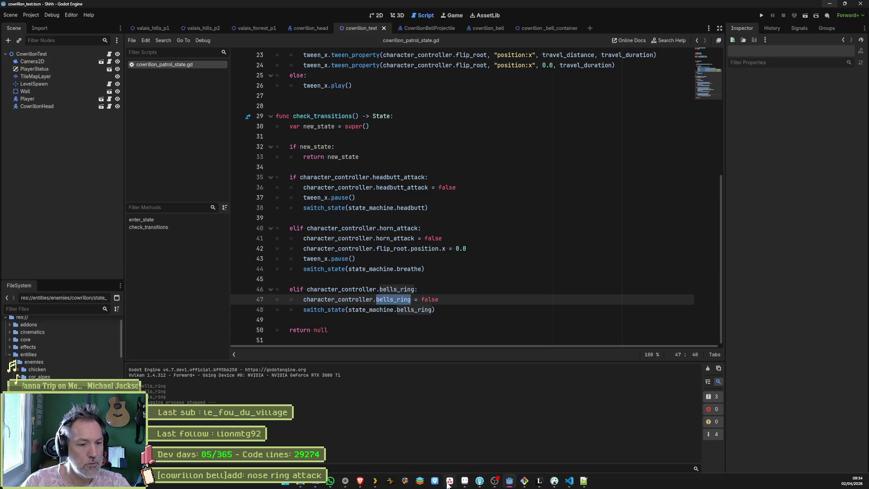
Step: Glance at the Asana board, then place the cursor at the end of line 37 and switch to 2D
left_click(450, 480)
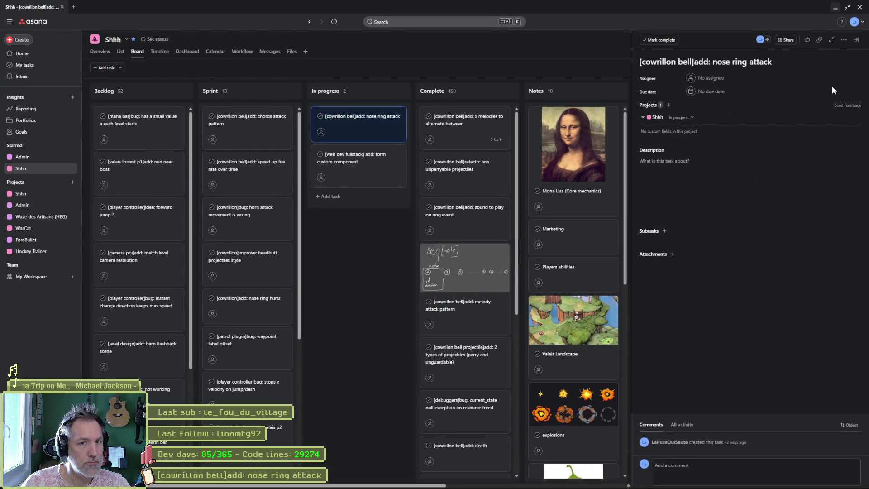
left_click(835, 7)
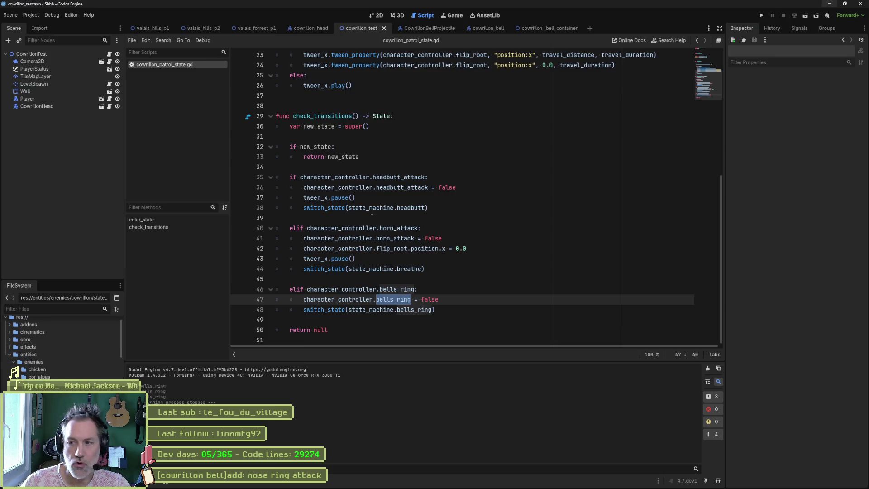
left_click(438, 197)
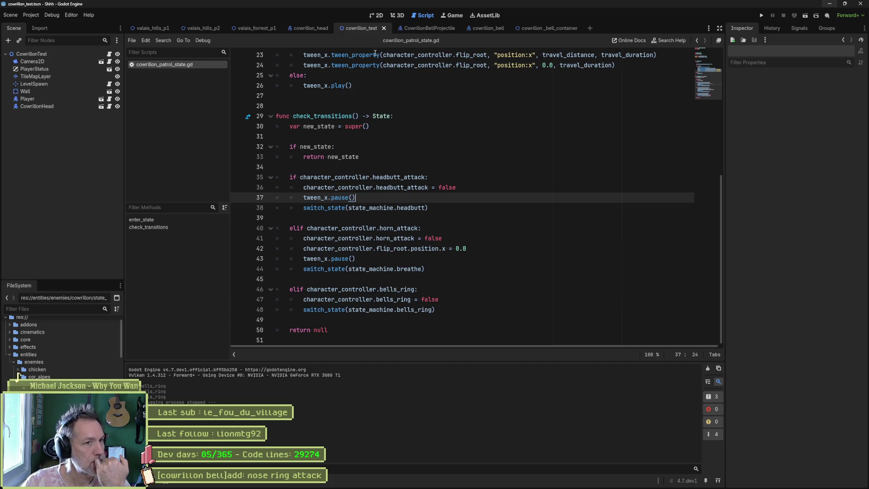
left_click(377, 16)
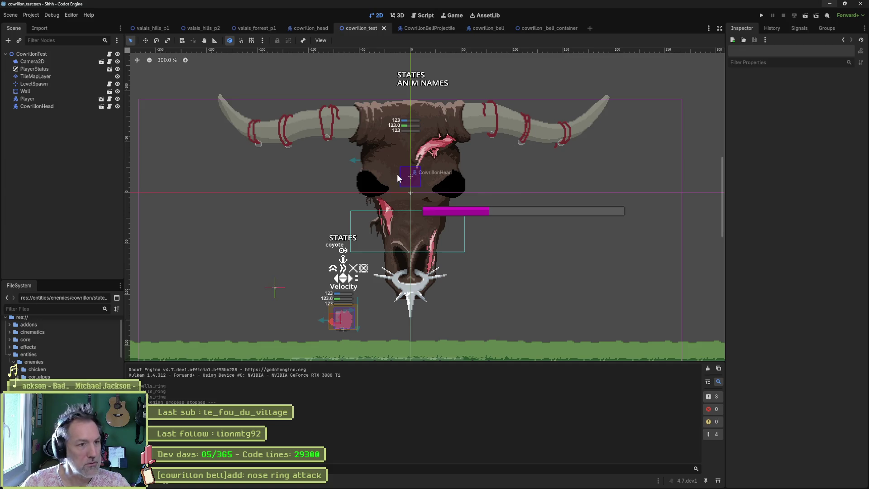
Step: Snip a screenshot of the boss head area of the cowrillon_test scene
key("super+shift+s")
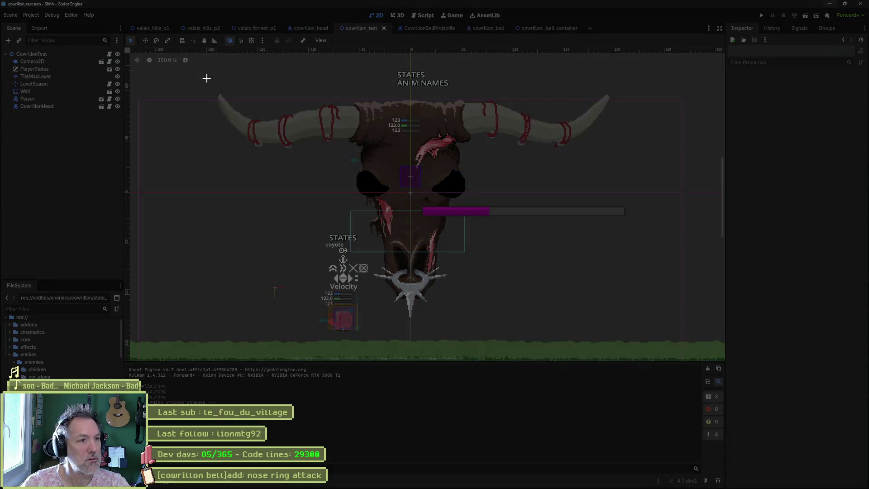
left_click_drag(206, 77, 636, 323)
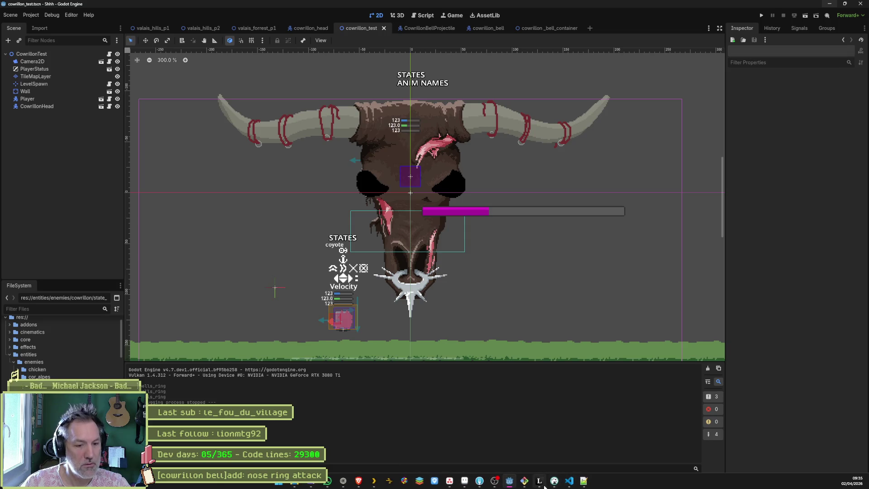
key("alt+Tab")
Step: Paste the Godot screenshot onto the canvas and ready the brush in light grey
scroll(488, 273, "down", 5)
scroll(522, 206, "down", 3)
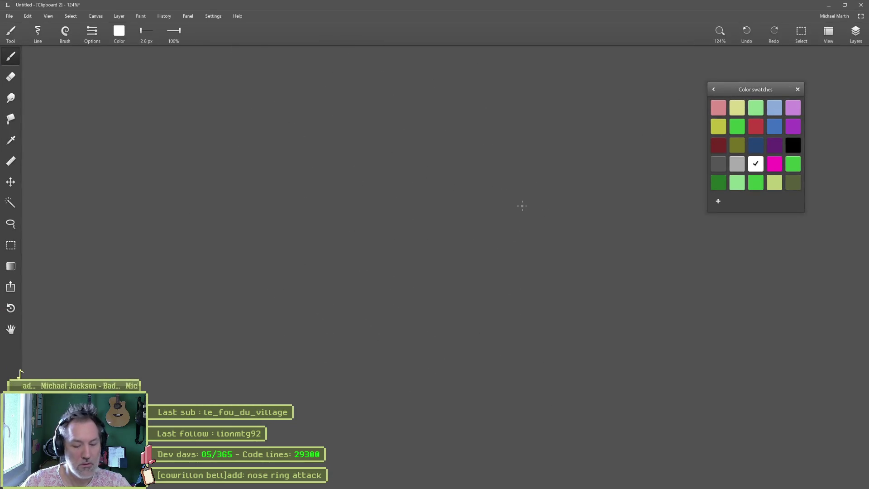
key("ctrl+v")
key("b")
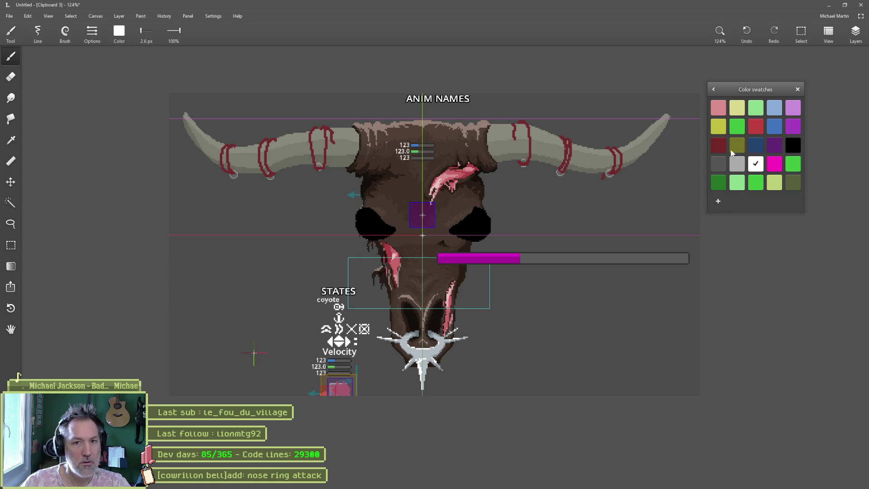
left_click(737, 163)
scroll(422, 274, "down", 5)
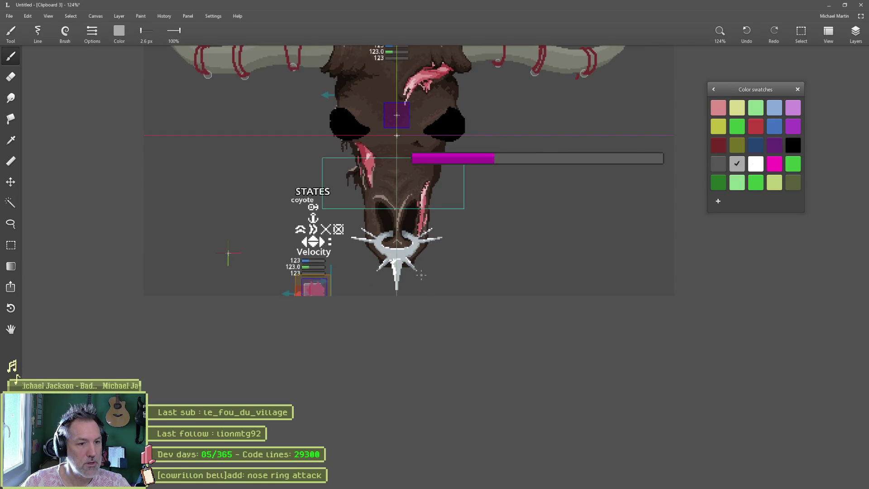
Step: Draw seven arrows fanning out from the nose ring: down-right, down, down-left, left, up-right, up-left
mouse_move(421, 275)
left_mouse_down()
mouse_move(454, 307)
mouse_move(463, 303)
left_mouse_up()
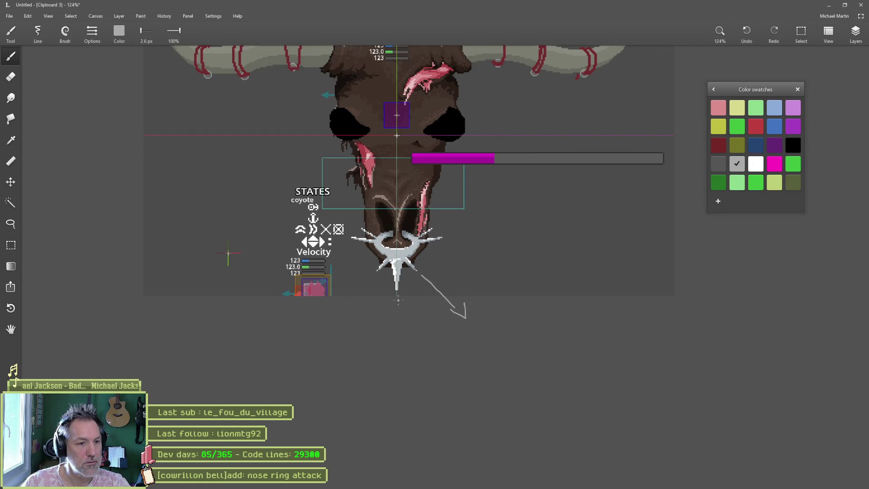
mouse_move(398, 300)
left_mouse_down()
mouse_move(390, 349)
mouse_move(402, 346)
left_mouse_up()
mouse_move(370, 277)
left_mouse_down()
mouse_move(321, 324)
mouse_move(323, 338)
left_mouse_up()
mouse_move(344, 234)
left_mouse_down()
mouse_move(224, 223)
mouse_move(236, 233)
left_mouse_up()
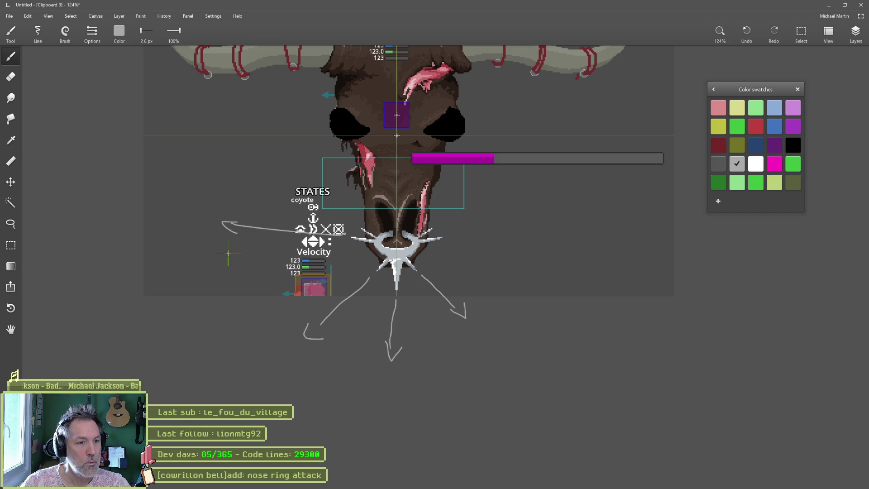
left_click_drag(454, 235, 512, 218)
left_click_drag(438, 224, 477, 209)
left_click_drag(361, 222, 313, 182)
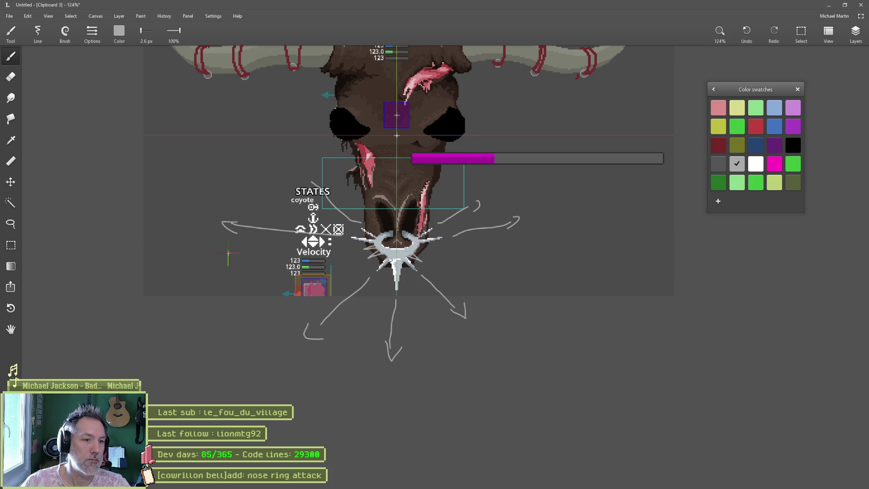
Step: Try darker colours, return to light grey, and add hooked motion strokes beside the muzzle
left_click(382, 208, "alt")
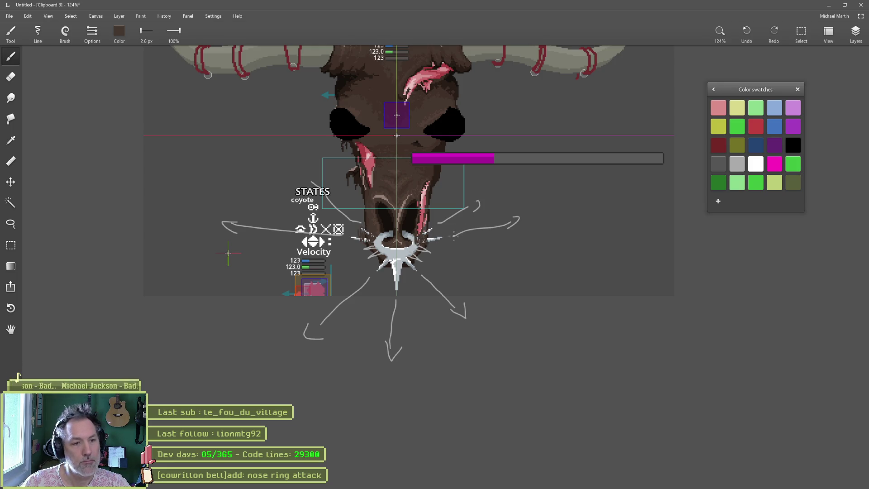
left_click(437, 192, "alt")
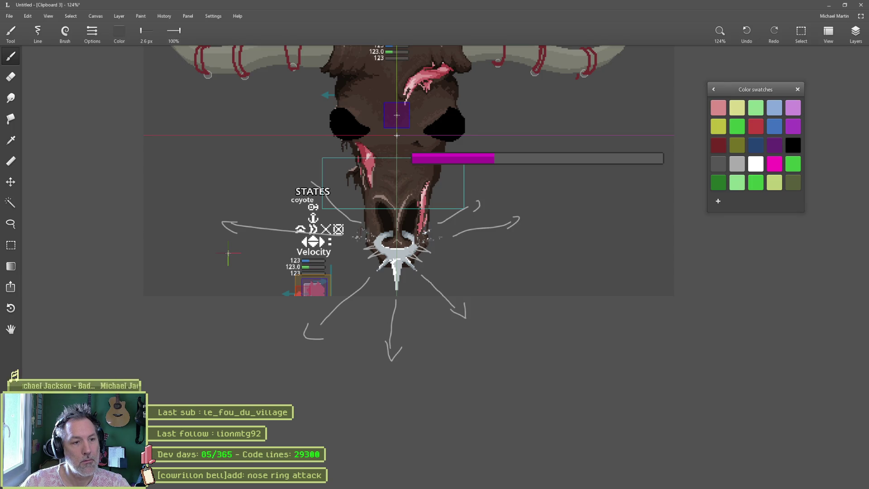
left_click(398, 255, "alt")
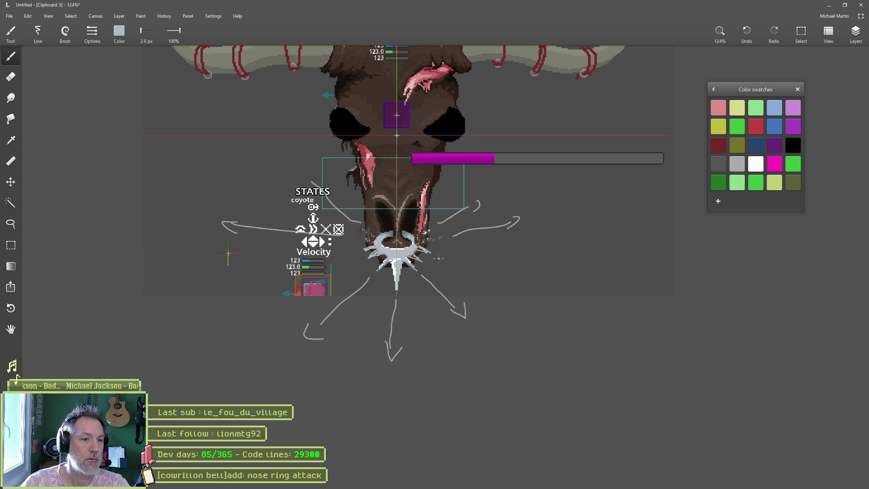
mouse_move(438, 259)
left_mouse_down()
mouse_move(482, 280)
mouse_move(494, 304)
left_mouse_up()
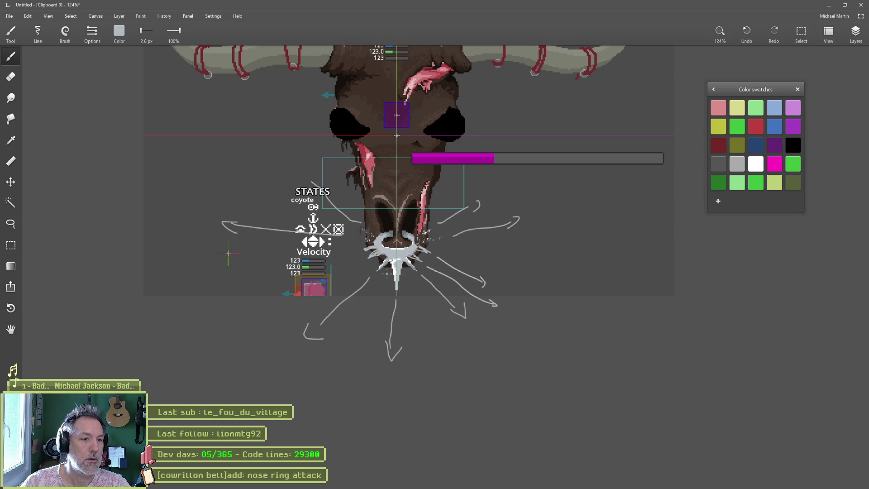
mouse_move(370, 260)
left_mouse_down()
mouse_move(326, 288)
mouse_move(322, 262)
left_mouse_up()
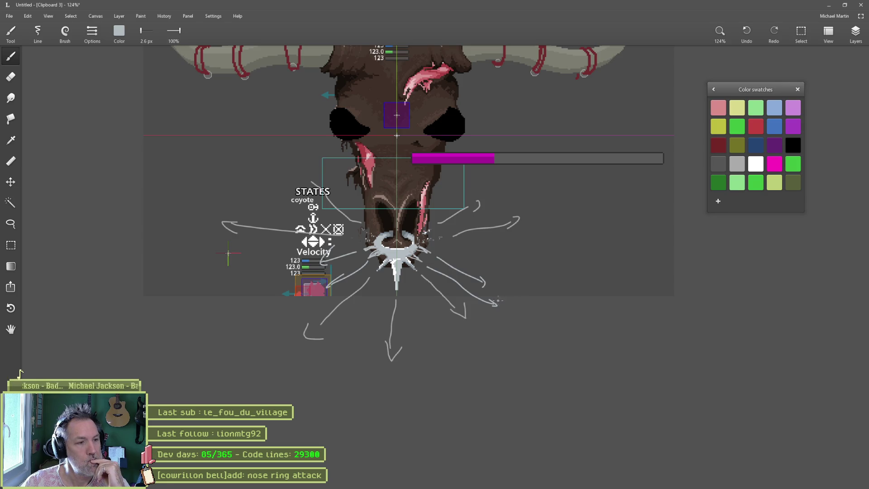
left_click(349, 482)
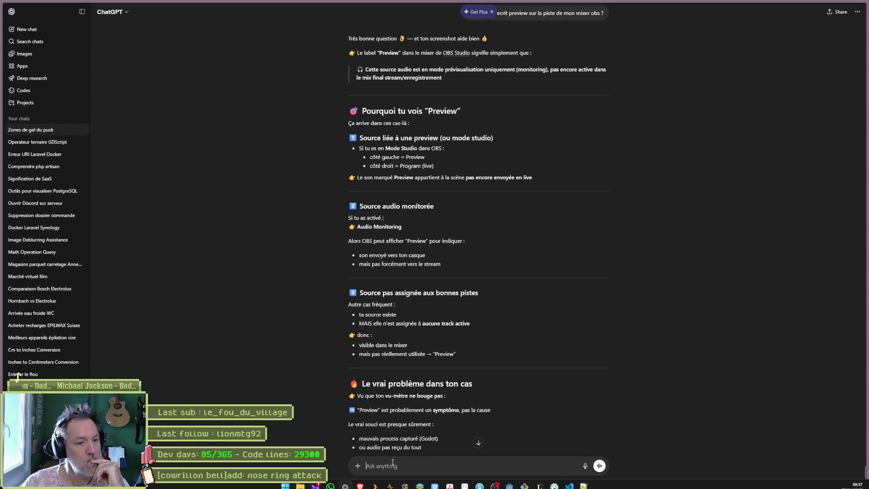
Step: Ask ChatGPT, in French, for Leonardo's keyboard shortcut to change brush size, then return to Leonardo
type("raccourci leon")
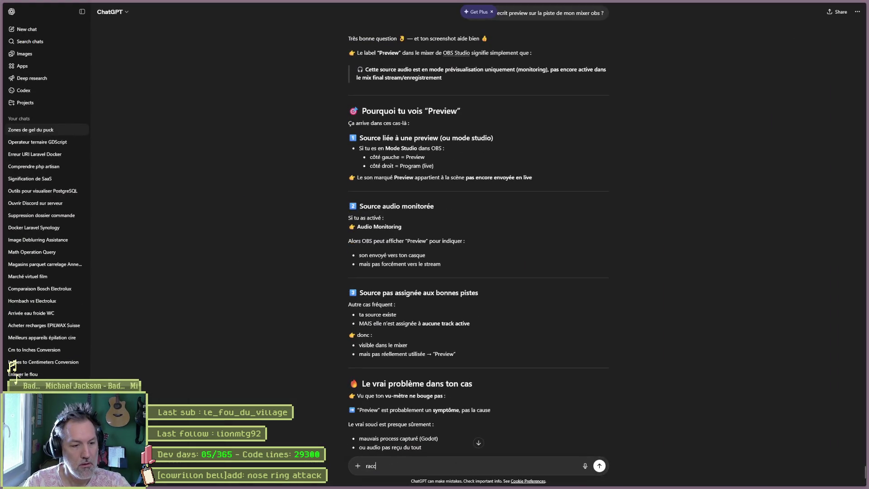
type("ardo dr")
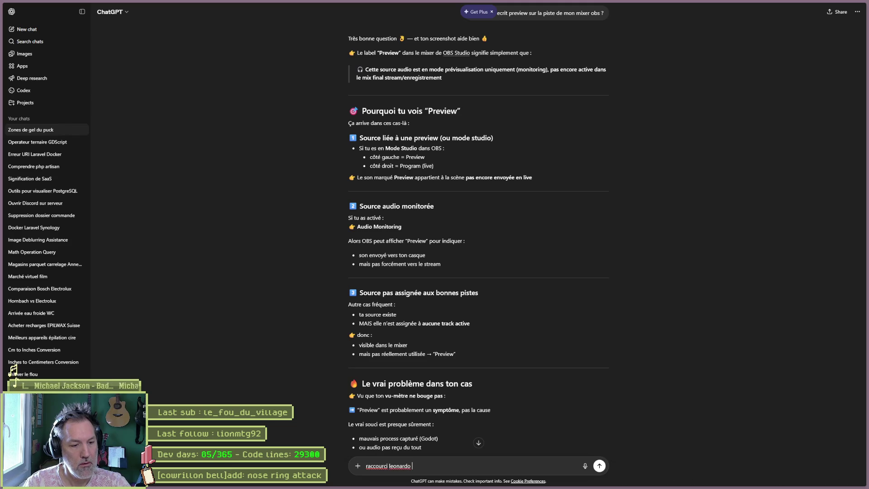
type("aw app pour c")
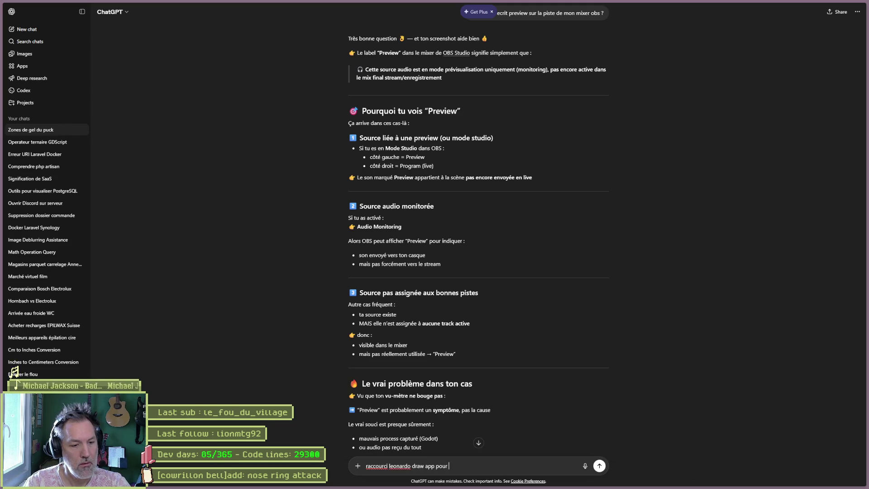
type("hanger la taille")
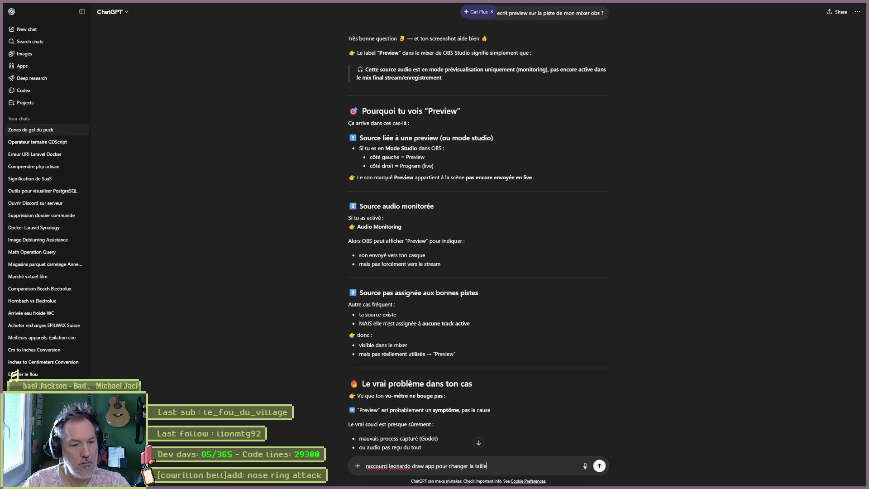
type(" du pinceau avec")
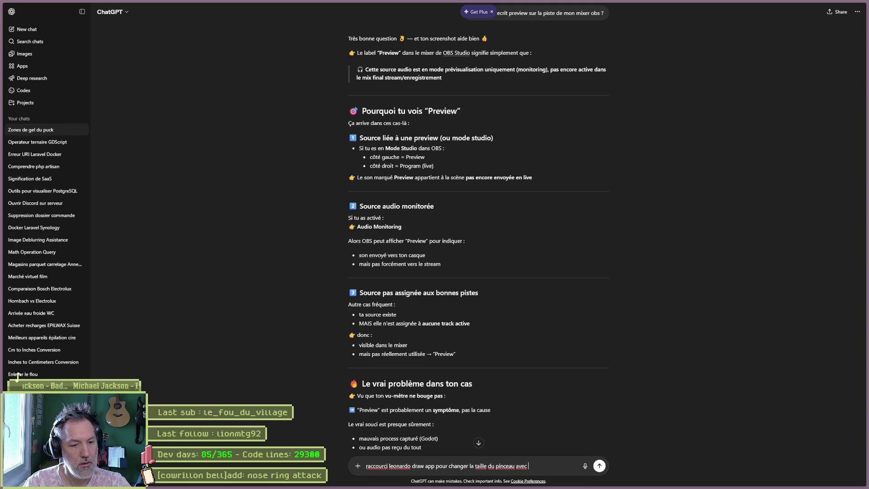
type(" clavier")
key("Return")
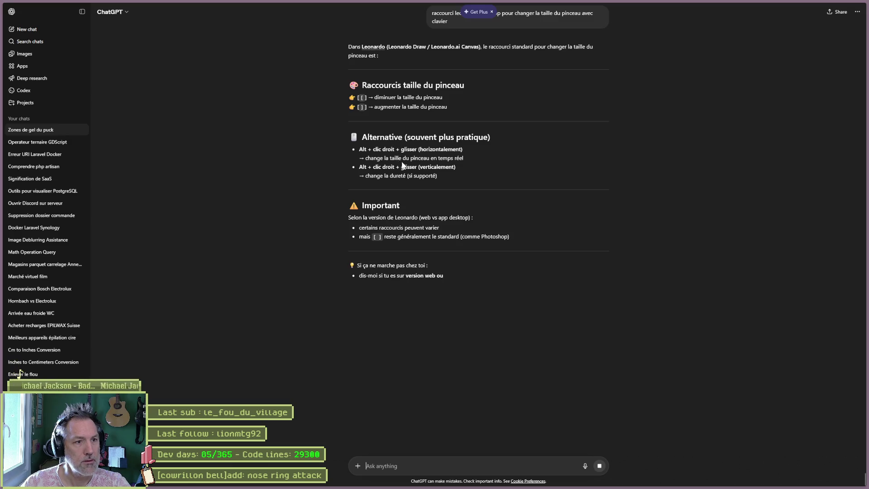
left_click(832, 6)
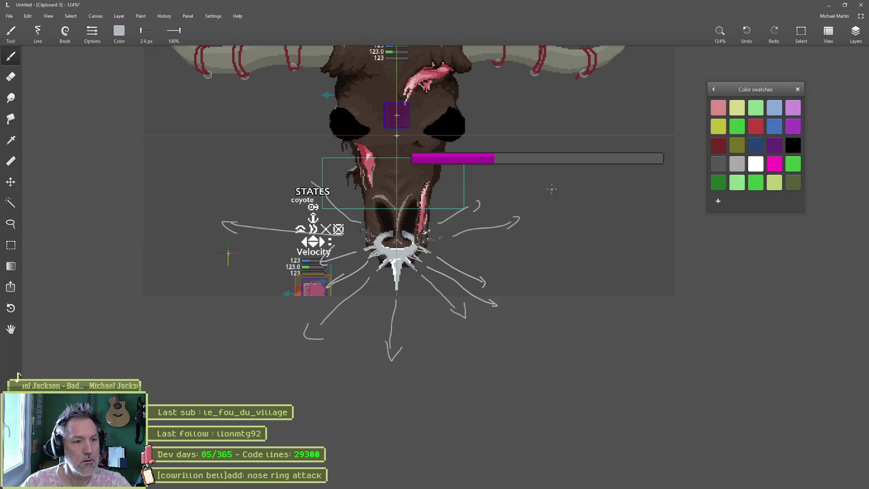
Step: Sample the dark grey background colour, briefly trying smudge before going back to the brush
left_click(512, 327, "alt")
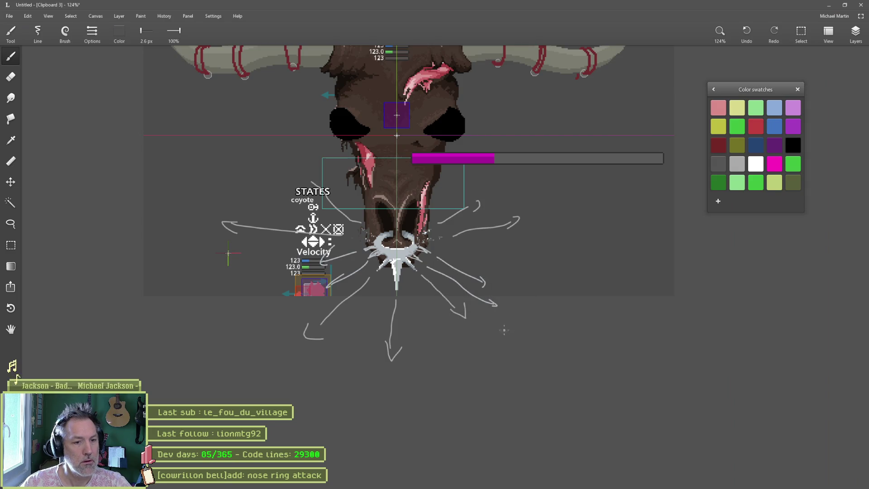
key("alt")
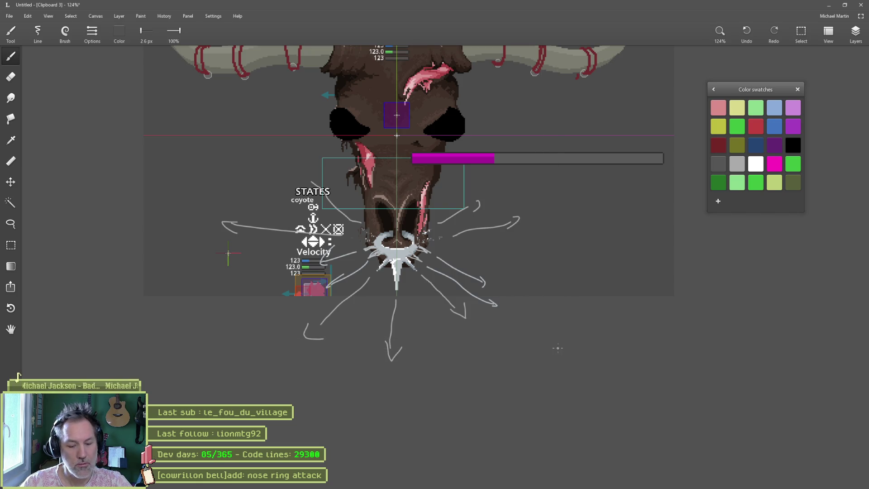
key("s")
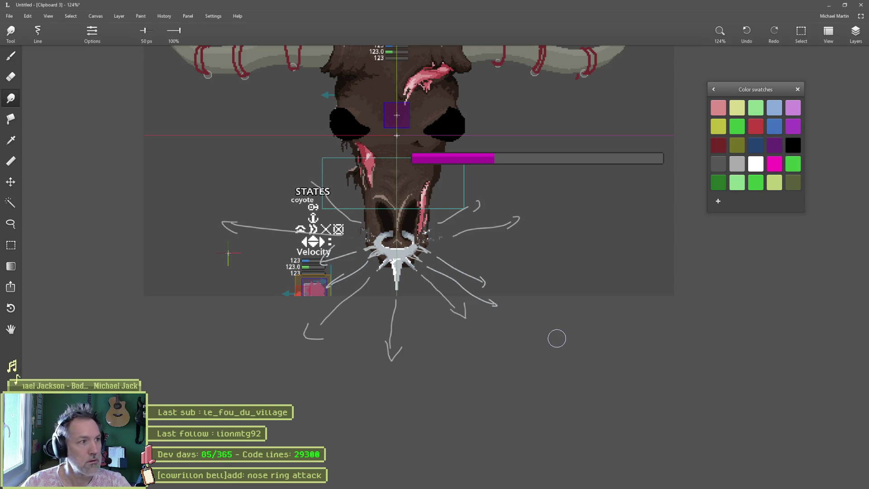
key("b")
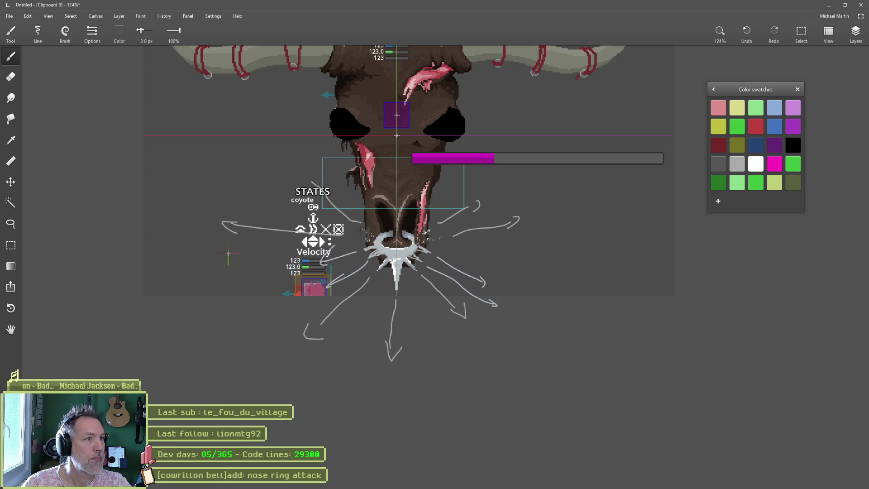
Step: Open the wheel/dial scroller settings from Leonardo's menus
left_click(9, 15)
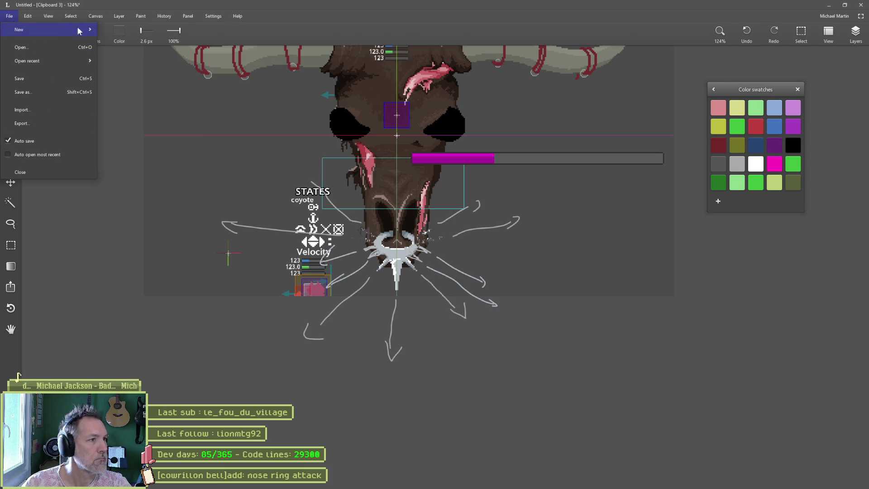
mouse_move(28, 20)
mouse_move(215, 18)
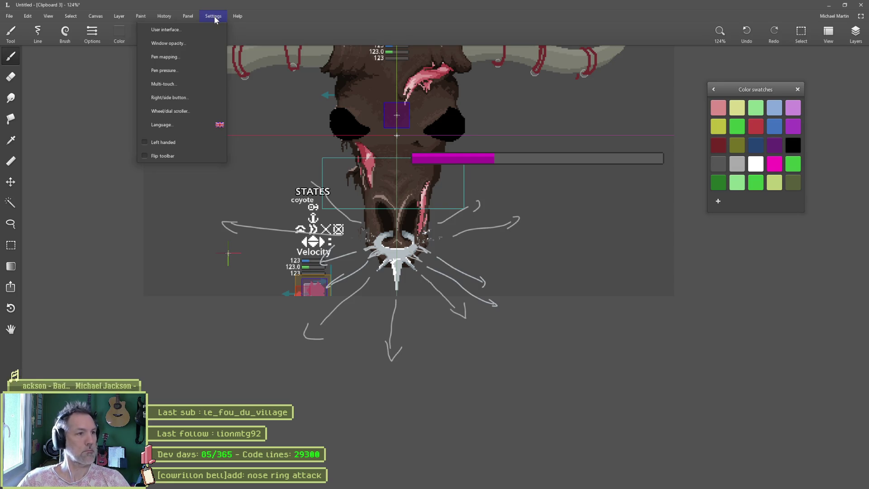
left_click(197, 111)
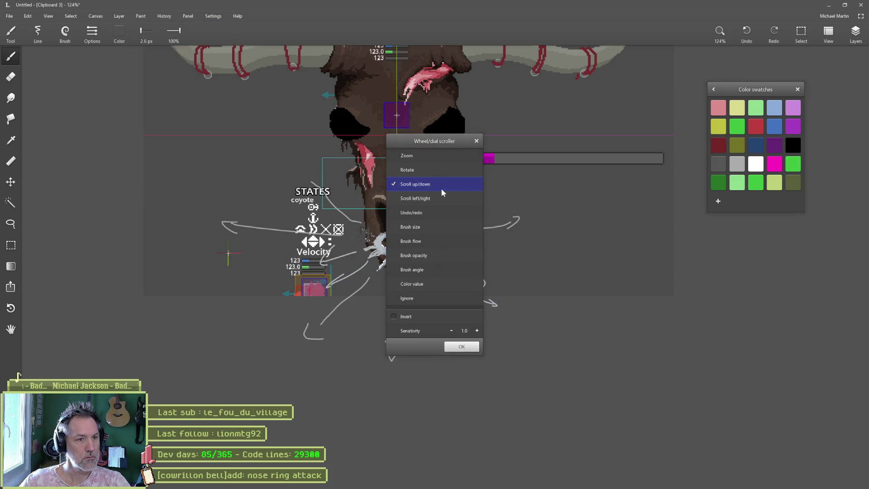
Step: Set the wheel to Brush size, paint grey over the STATES label, and shrink the brush to about 8 px
left_click(432, 226)
left_click(467, 347)
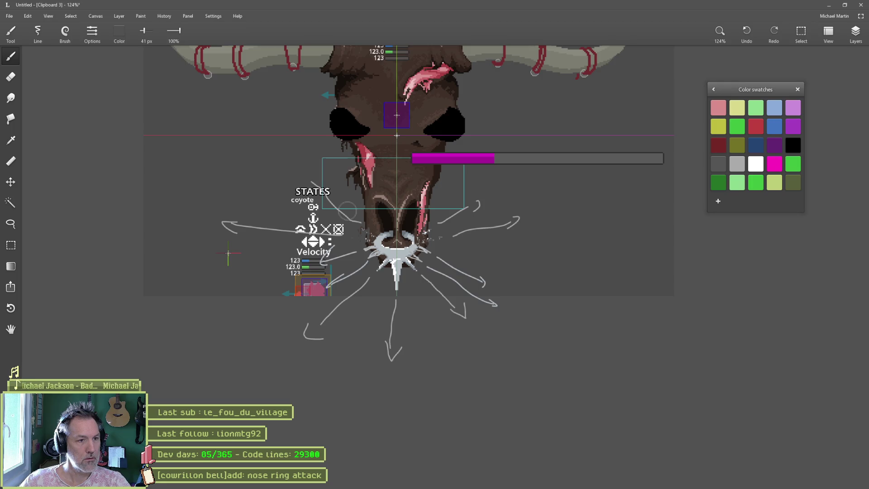
mouse_move(346, 206)
left_mouse_down()
mouse_move(324, 190)
mouse_move(337, 199)
mouse_move(333, 233)
mouse_move(295, 231)
mouse_move(283, 177)
mouse_move(227, 249)
mouse_move(317, 242)
mouse_move(303, 266)
left_mouse_up()
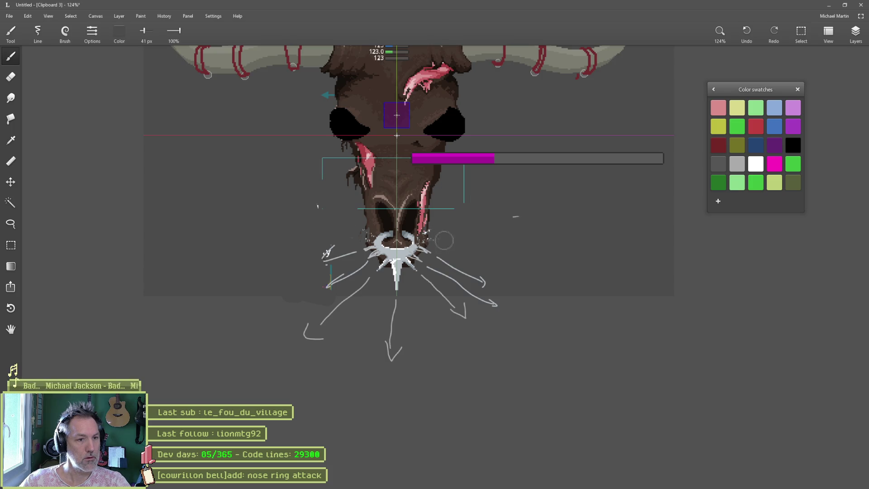
key("bracketleft")
key("bracketleft")
key("bracketleft")
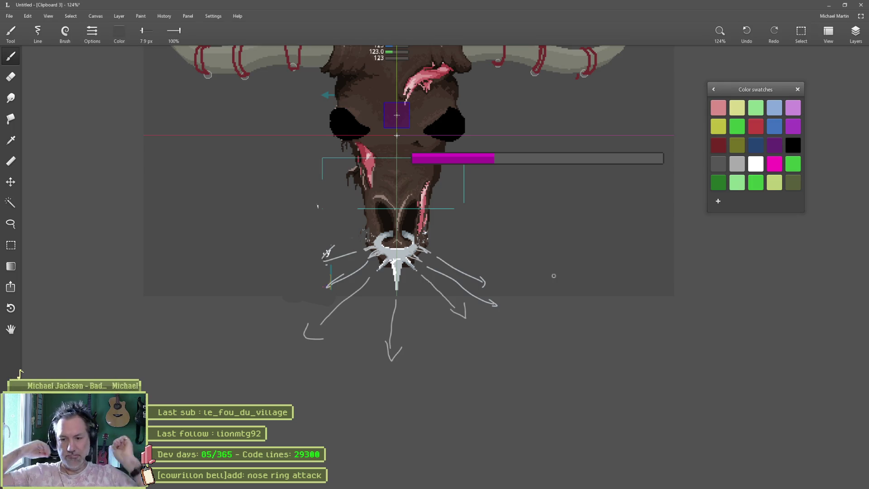
left_click_drag(553, 161, 590, 227)
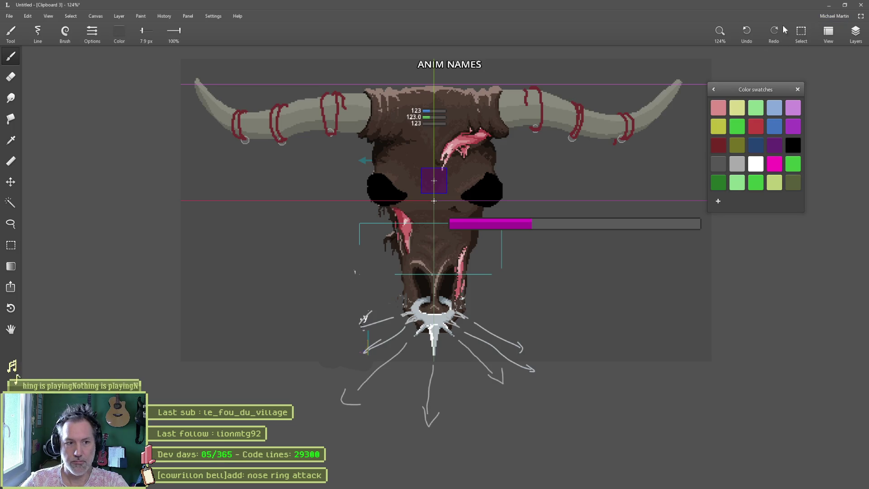
Step: Pass through Godot's cowrillon_test scene and Aseprite's bell sprite on the way to the Asana board
left_click(829, 5)
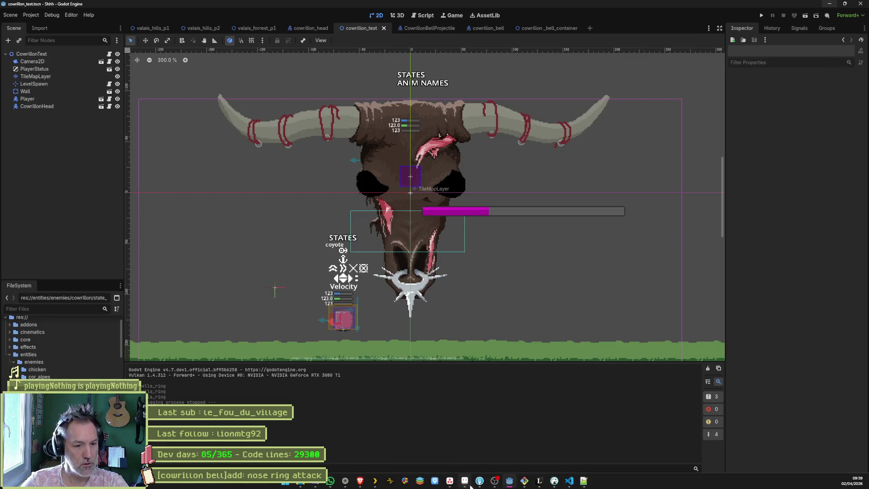
left_click(465, 487)
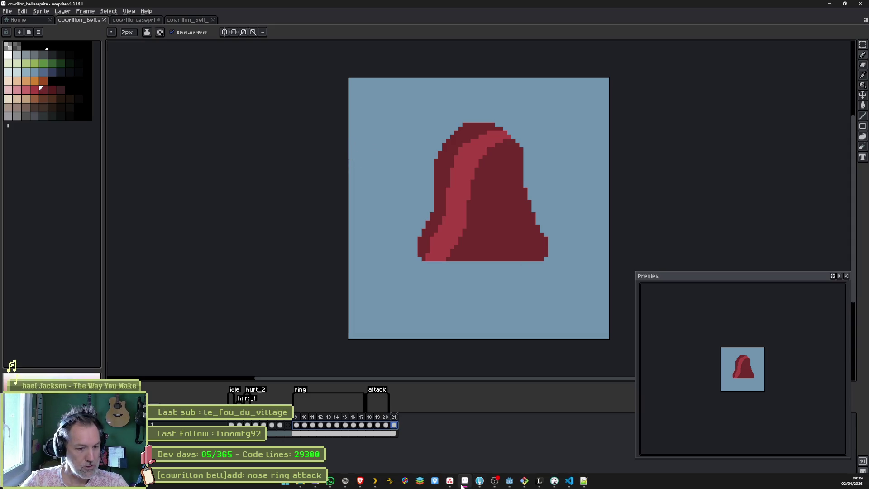
left_click(463, 482)
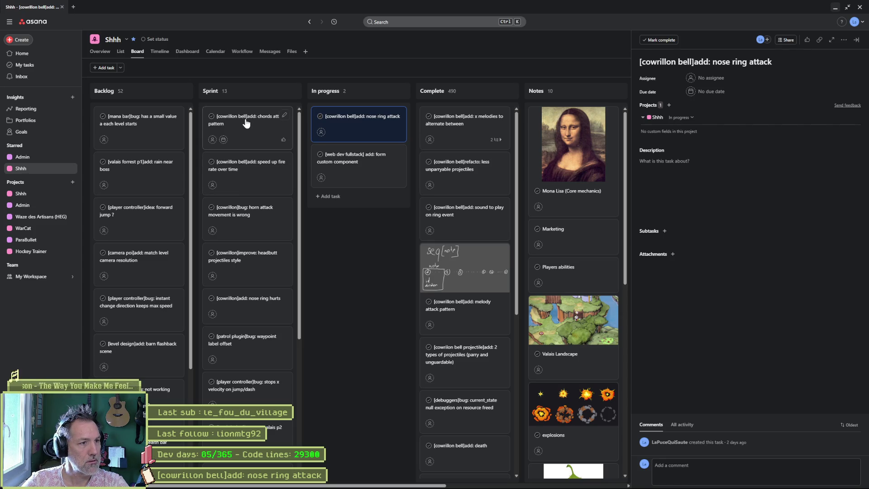
Step: Add the Sprint task '[cowrillon bell]refacto: bell sprite' in Asana and go back to Aseprite
left_click(282, 91)
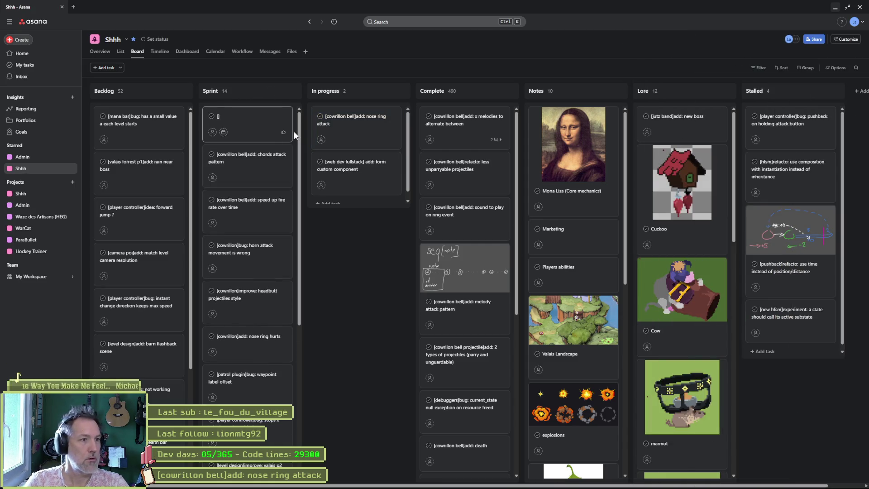
type("[cowrillon bell]")
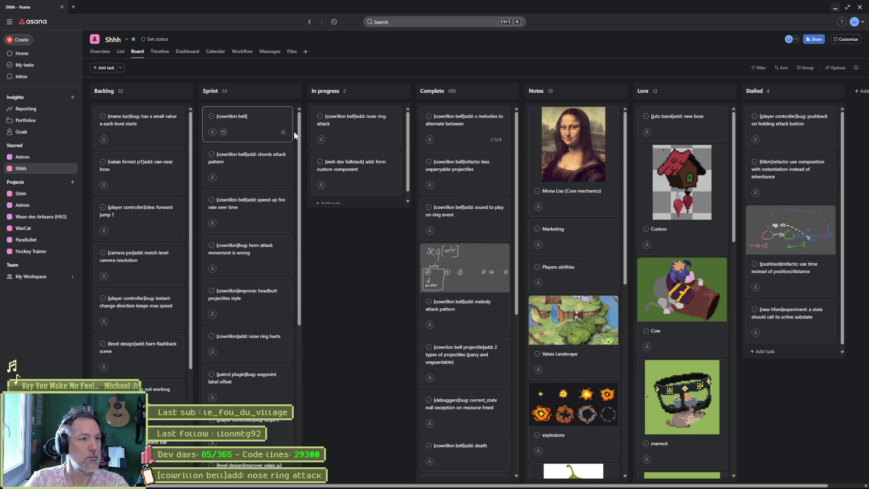
type("refacto: be")
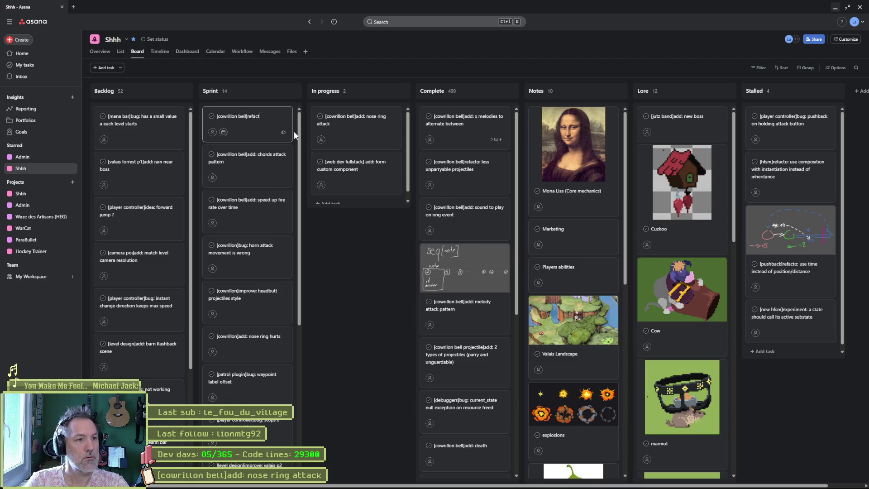
type("ll sprite")
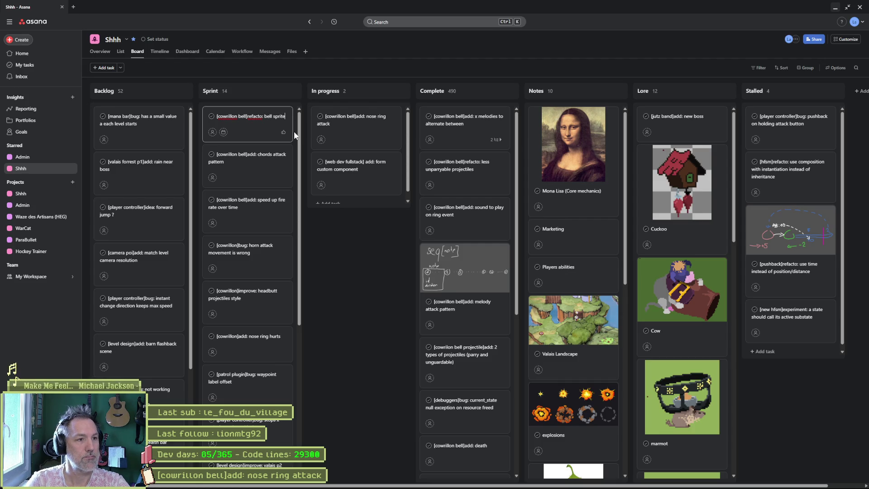
key("Return")
key("Escape")
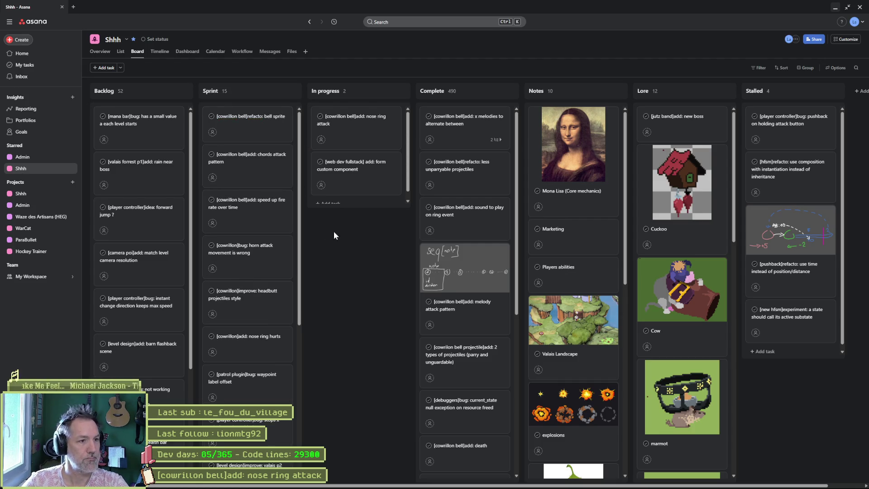
left_click(847, 7)
left_click(738, 73)
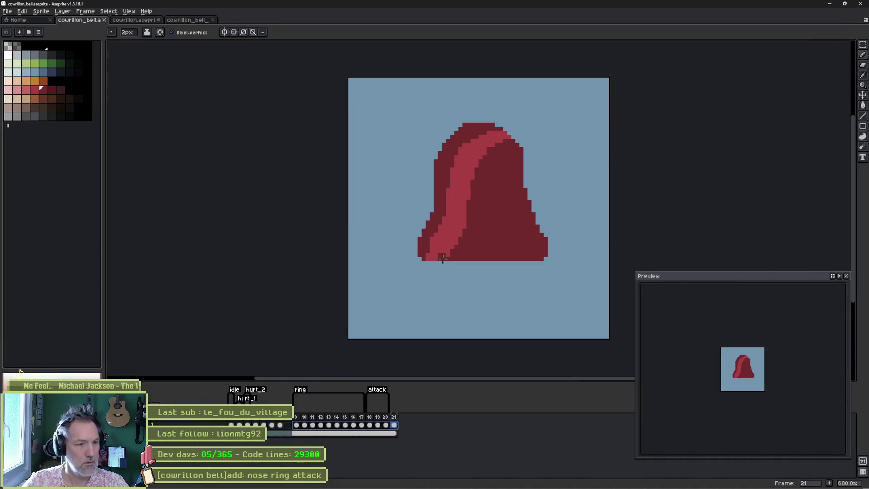
Step: Open cowrillon.aseprite, test moving the nose ring layer beside the snout, and undo it
left_click(129, 20)
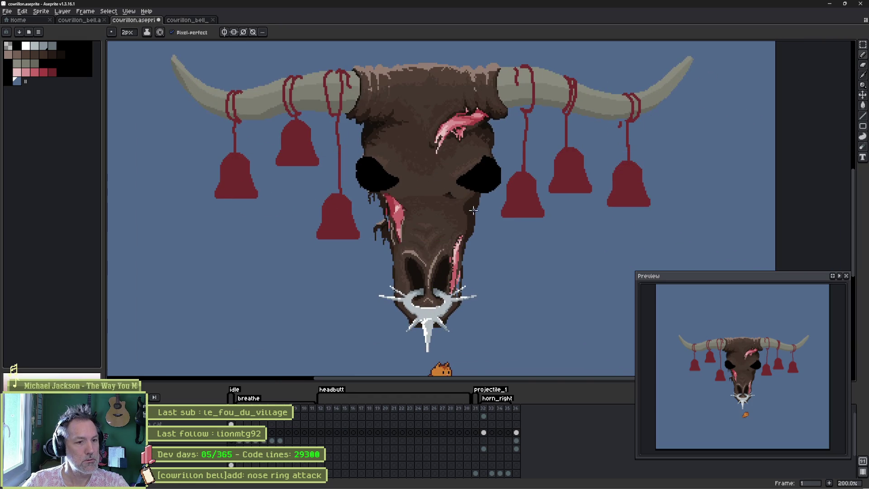
left_click(480, 245, "ctrl")
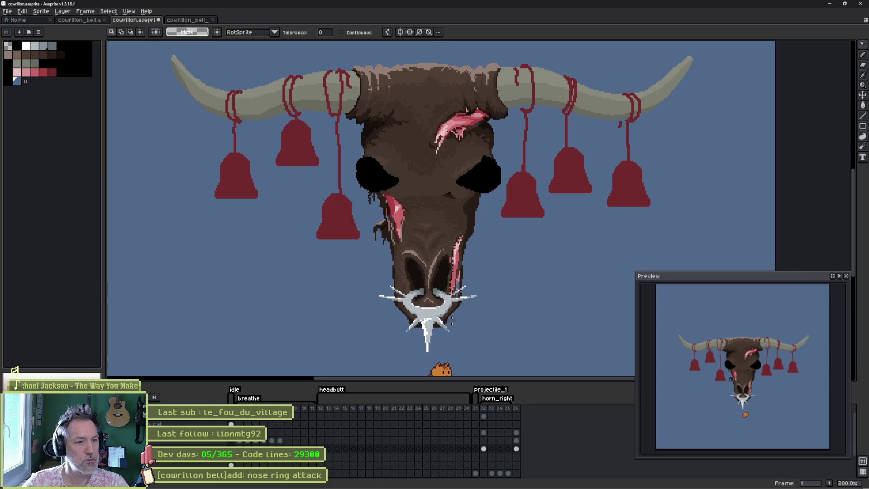
left_click_drag(441, 312, 514, 319)
key("ctrl+z")
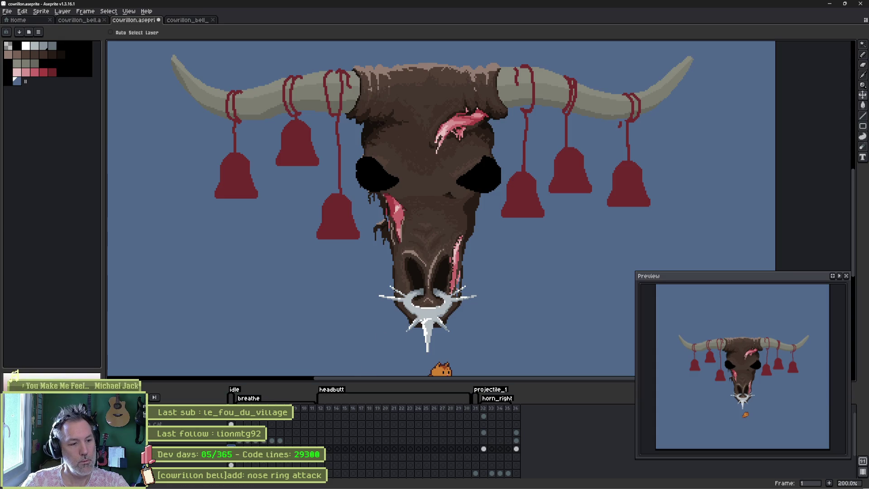
Step: Play the animation, zoom in, inspect frame 36, and return to the first frame
key("Return")
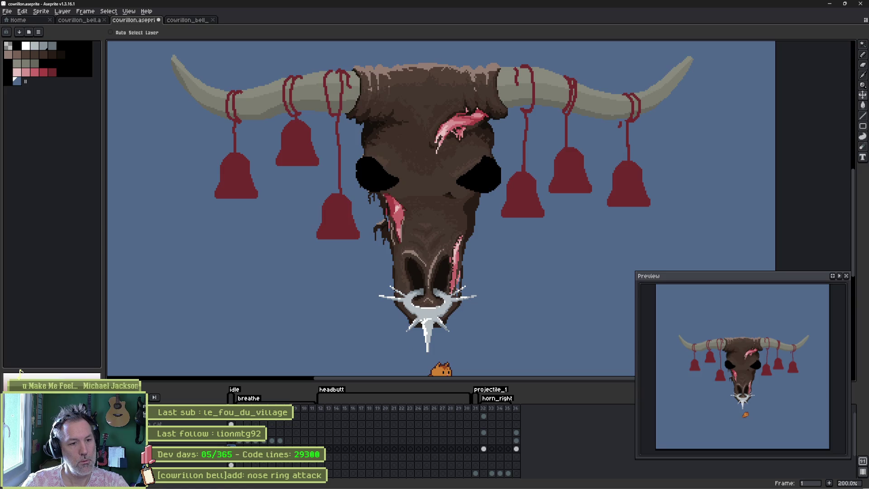
scroll(442, 326, "up", 2)
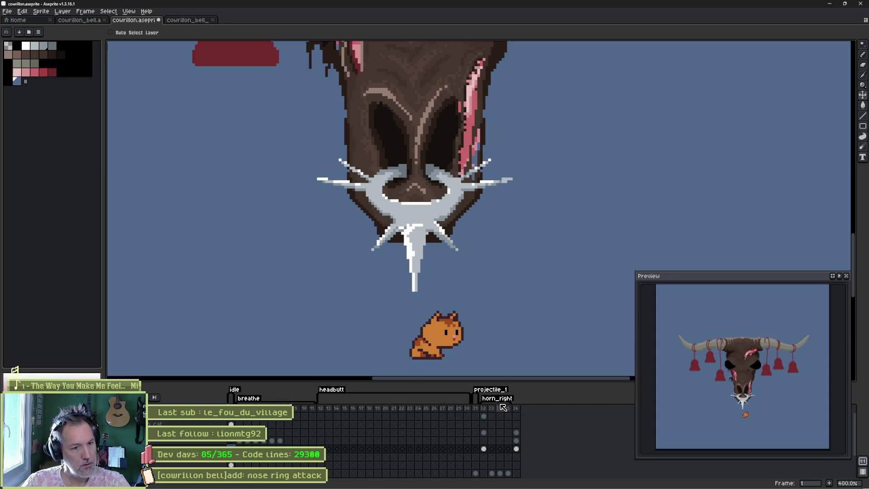
left_click(519, 409)
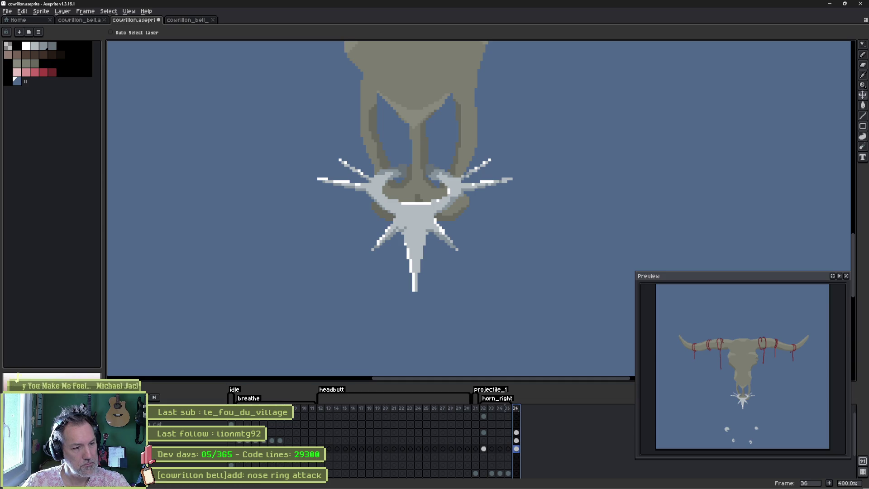
key("Home")
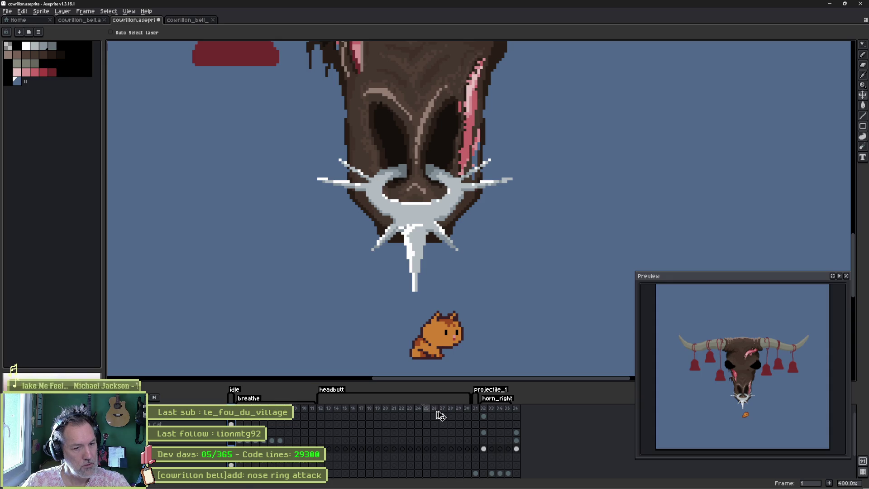
Step: Tag frame 36 as a new animation named 'ring_attack'
left_click(514, 416)
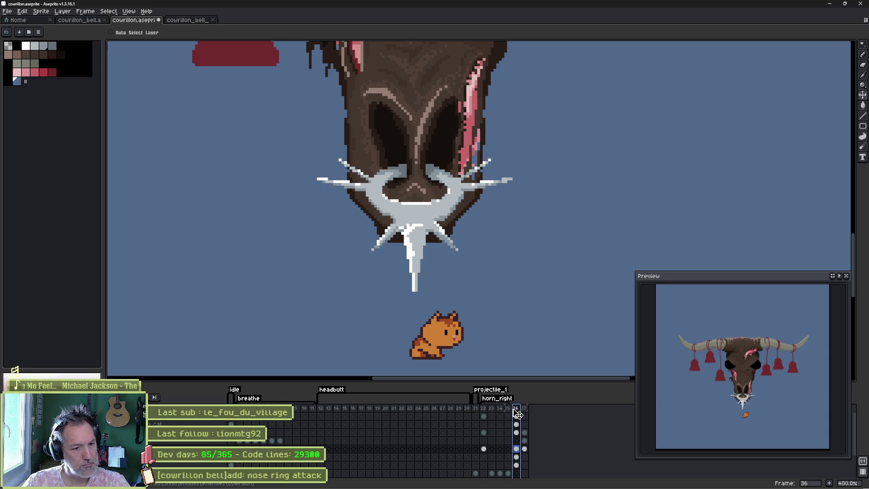
right_click(515, 408)
left_click(544, 433)
type("ring_attack")
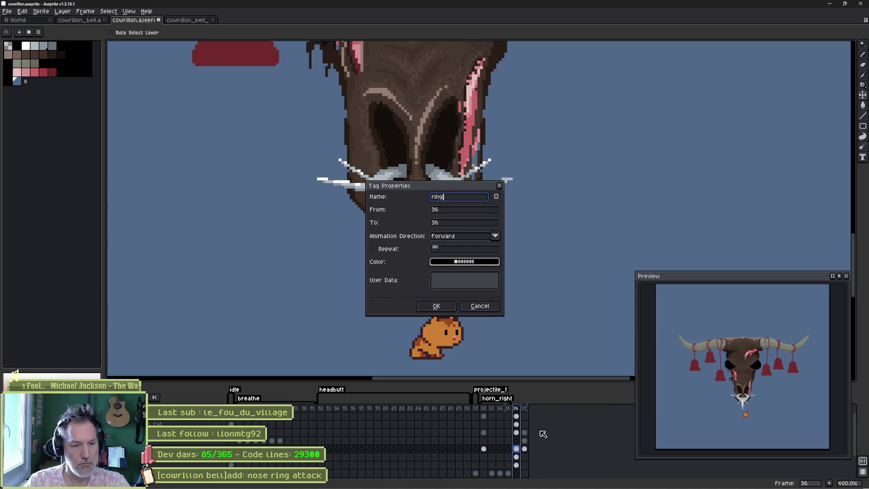
key("Return")
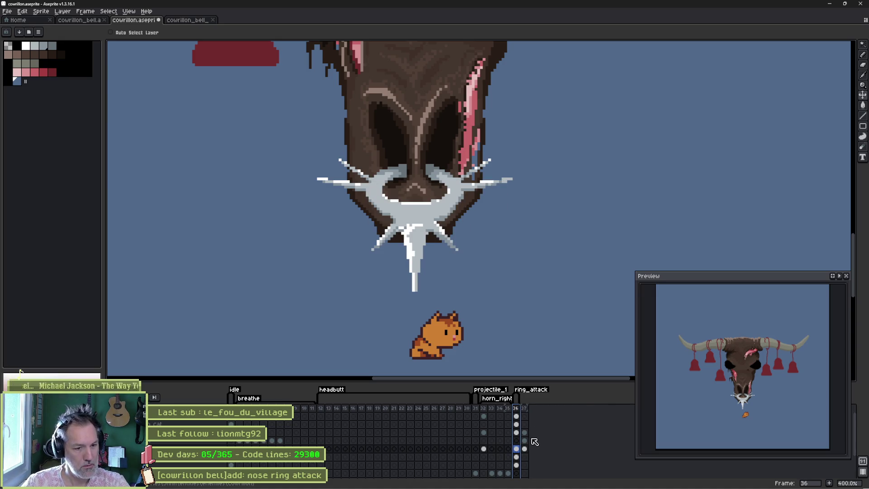
Step: Bring Godot Engine to the front from the taskbar
scroll(457, 322, "down", 1)
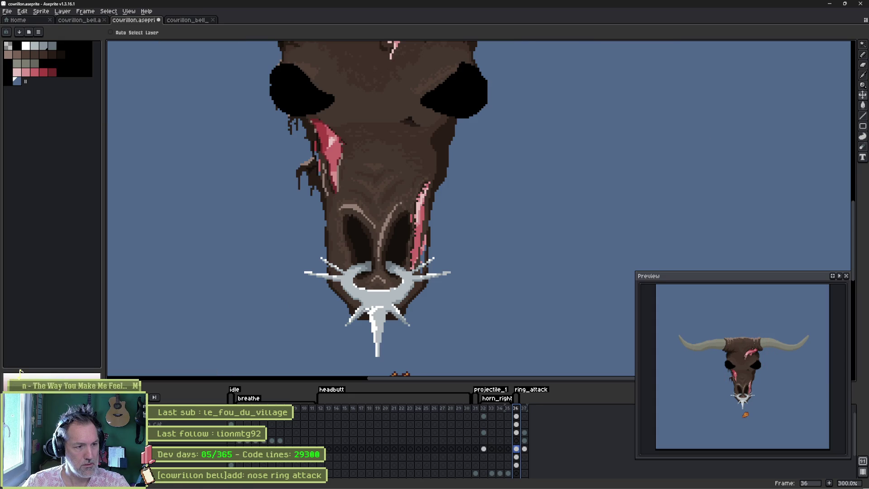
mouse_move(420, 484)
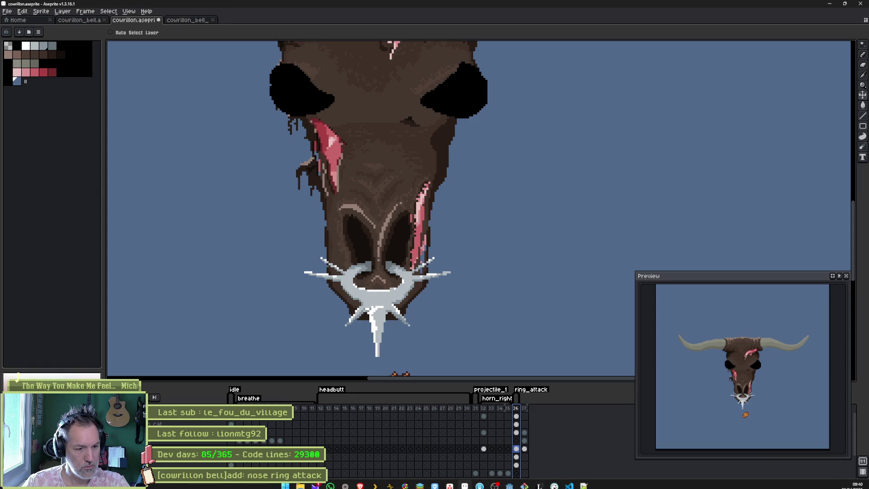
left_click(509, 481)
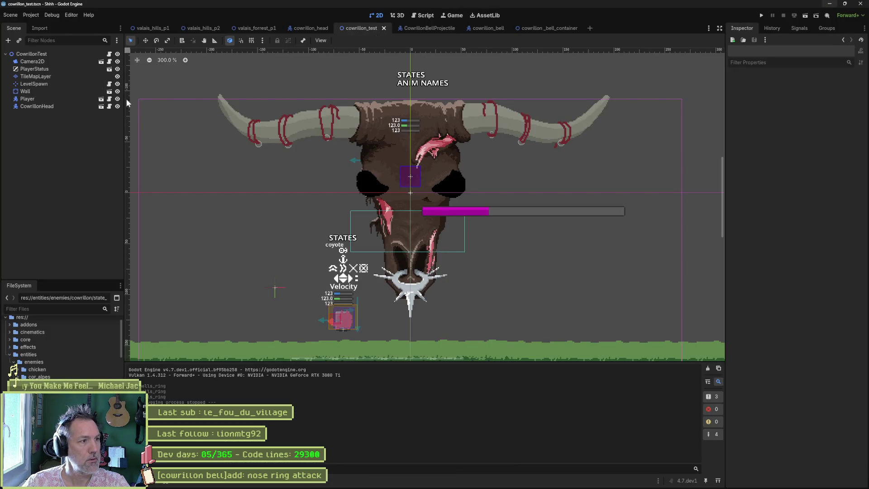
Step: Inspect the cowrillon_head Sprite2D's Aseprite import settings, then return to Aseprite
left_click(101, 106)
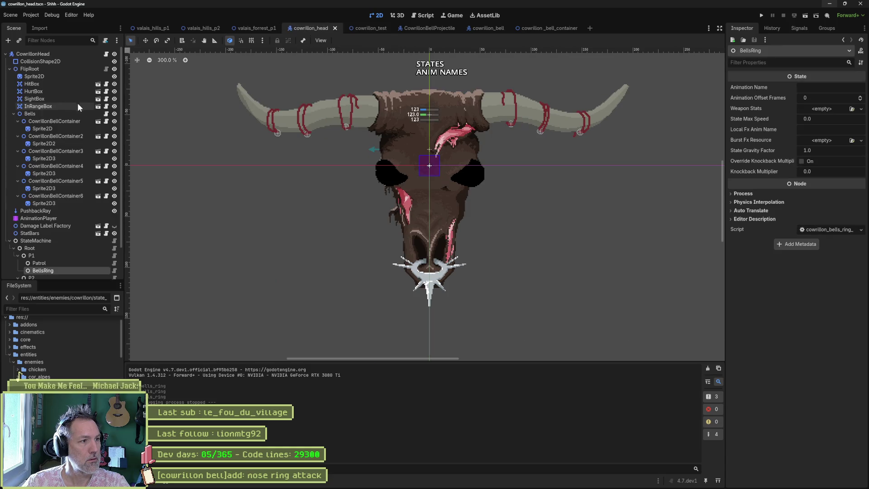
left_click(61, 79)
scroll(785, 290, "down", 5)
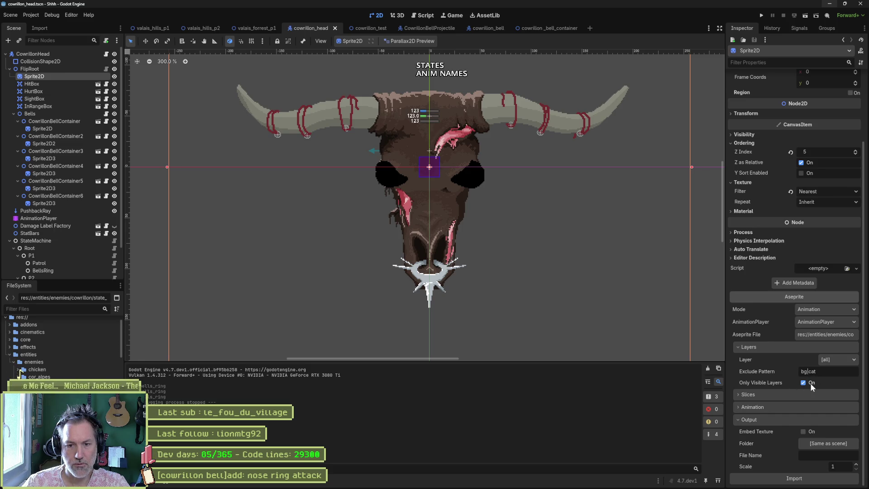
key("alt+Tab")
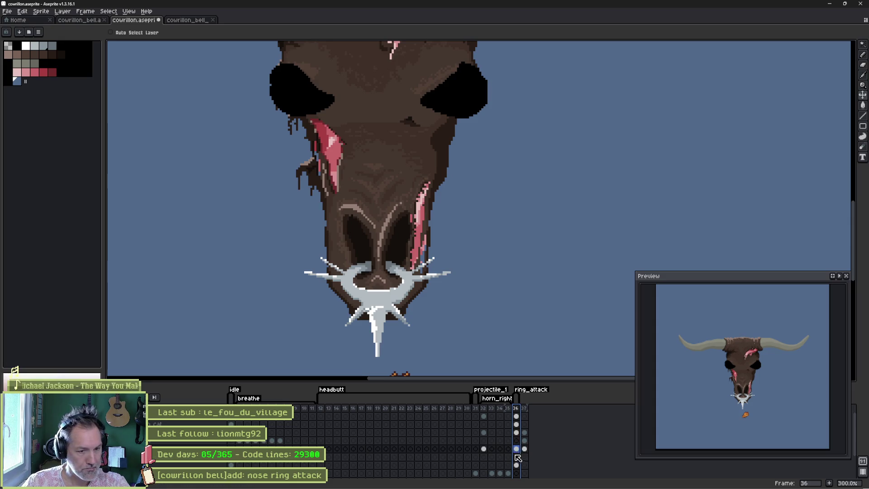
Step: Select frame 36's cel, enable vertical symmetry and erase the upper spikes beside the ring
left_click(517, 450)
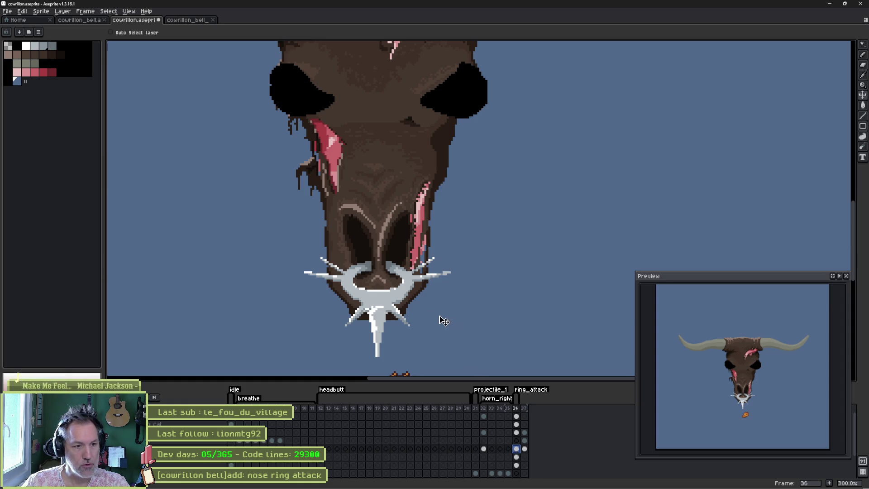
key("ctrl+space")
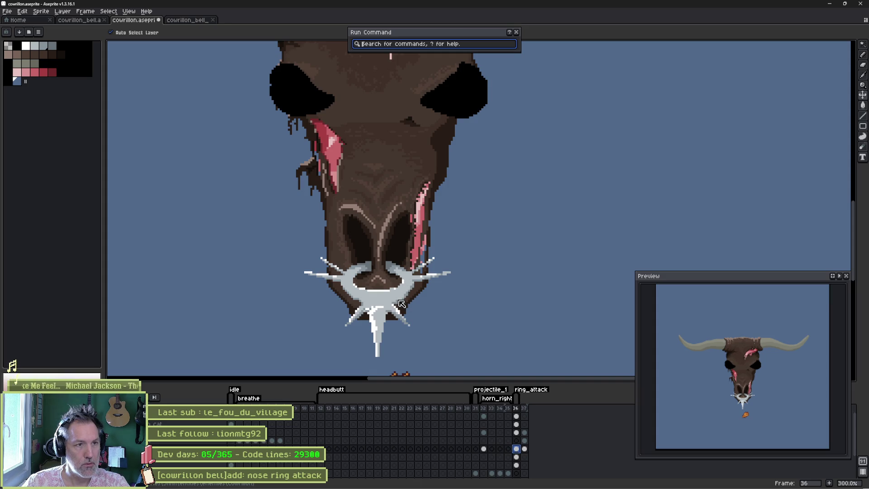
key("Escape")
scroll(408, 272, "up", 2)
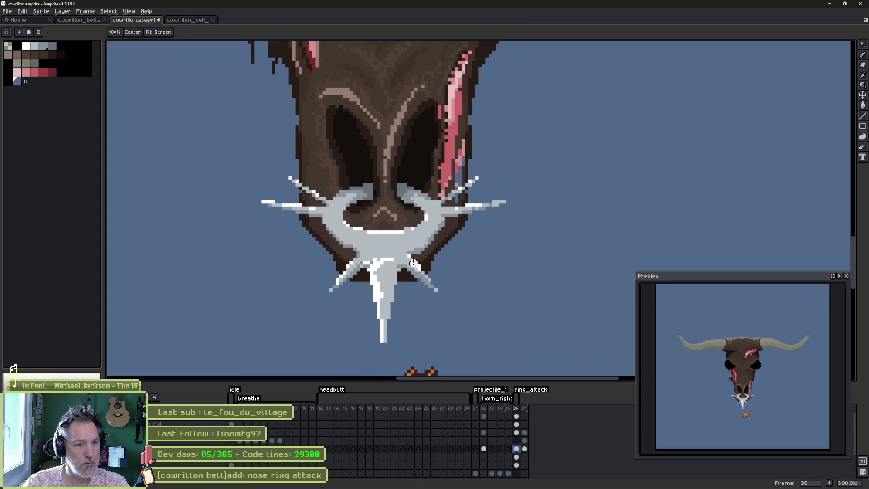
key("ctrl")
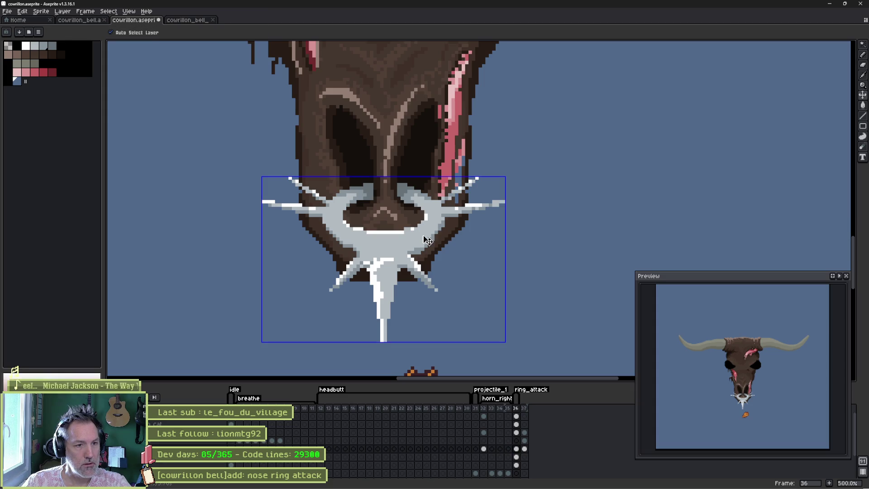
scroll(447, 204, "up", 3)
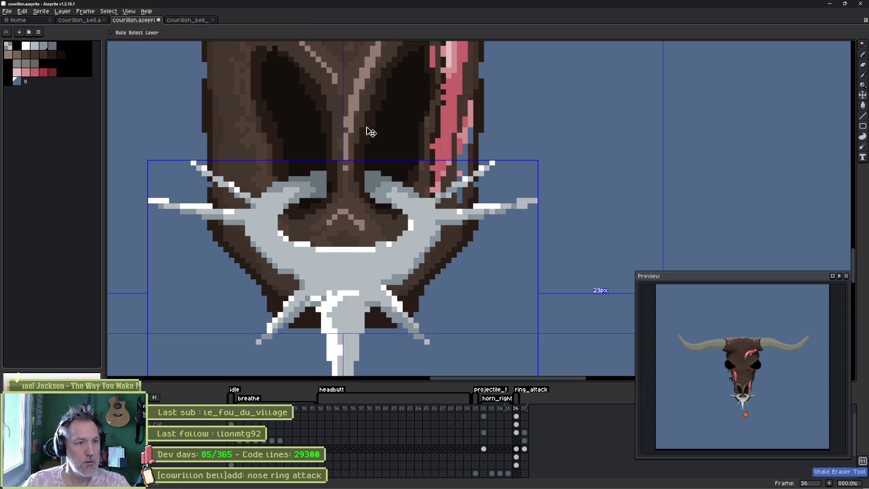
key("shift+s")
mouse_move(458, 191)
left_mouse_down()
mouse_move(434, 192)
mouse_move(446, 217)
mouse_move(457, 185)
mouse_move(468, 219)
mouse_move(534, 196)
mouse_move(555, 208)
left_mouse_up()
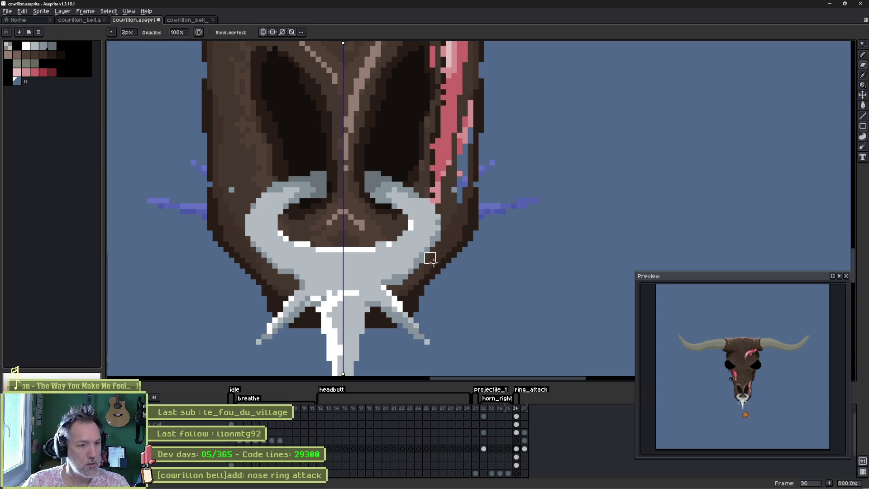
Step: Draw mirrored light-grey spikes extending outward from both sides of the nose ring
key("b")
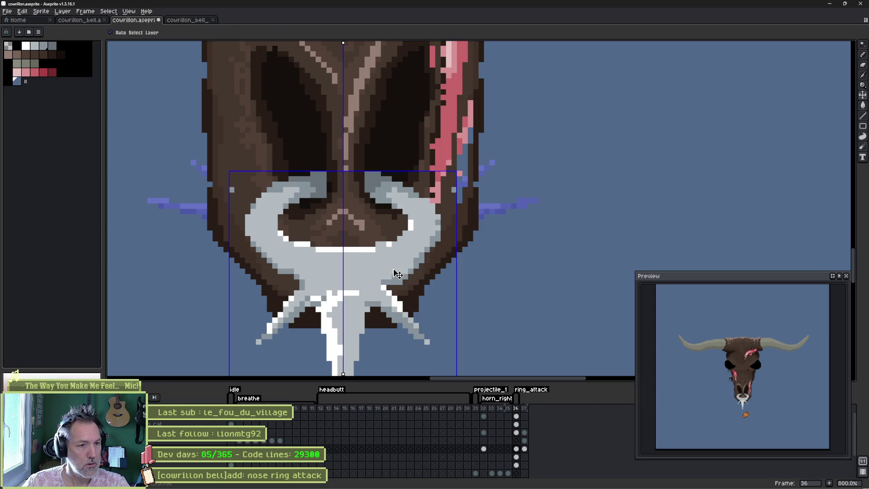
left_click(394, 268, "alt")
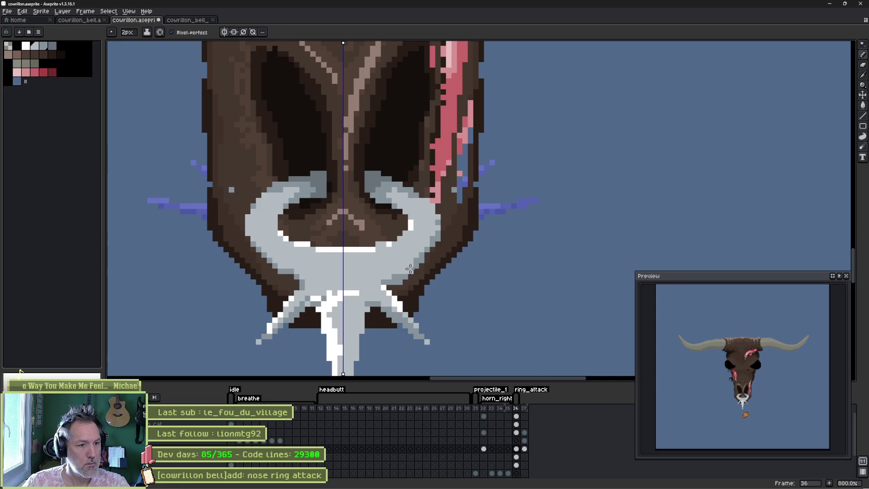
left_click_drag(409, 266, 460, 297)
key("ctrl+z")
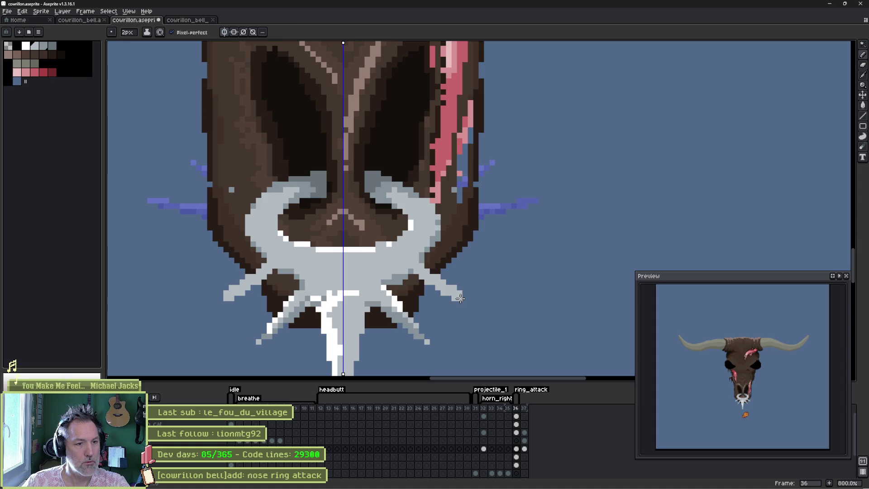
left_click_drag(428, 242, 507, 266)
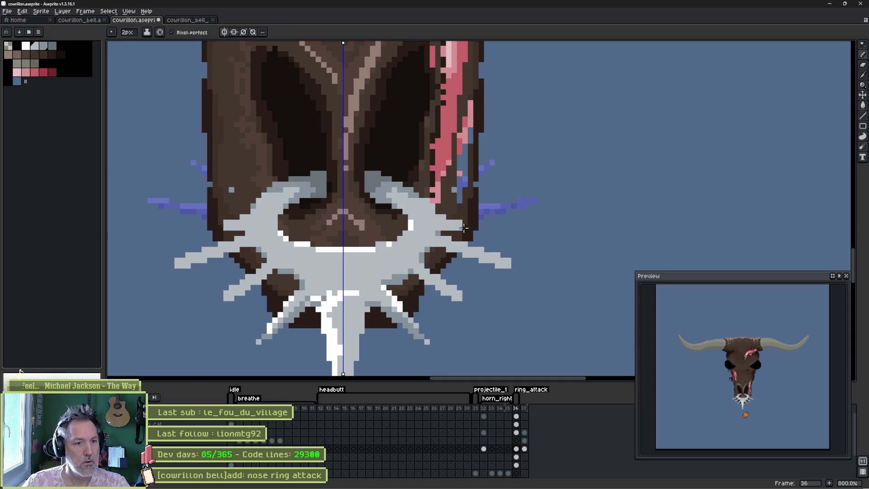
mouse_move(438, 222)
left_mouse_down()
mouse_move(550, 240)
mouse_move(502, 233)
mouse_move(502, 272)
left_mouse_up()
Step: Undo the latest spike edits and redraw three light-grey spikes radiating from the ring
key("e")
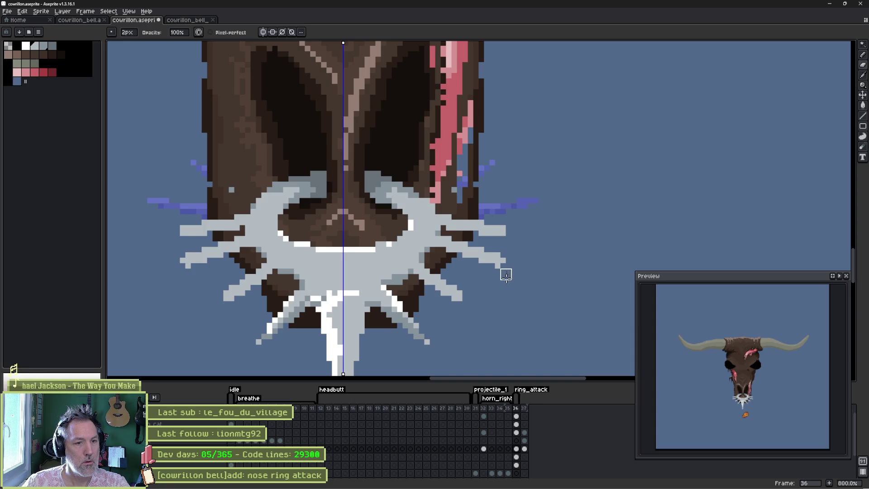
key("v")
key("ctrl+z")
key("ctrl+z")
key("ctrl+z")
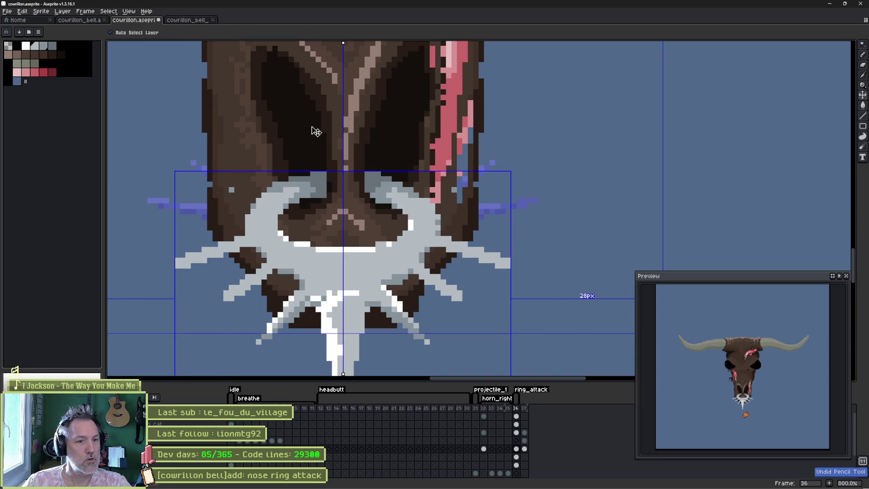
key("ctrl+z")
key("b")
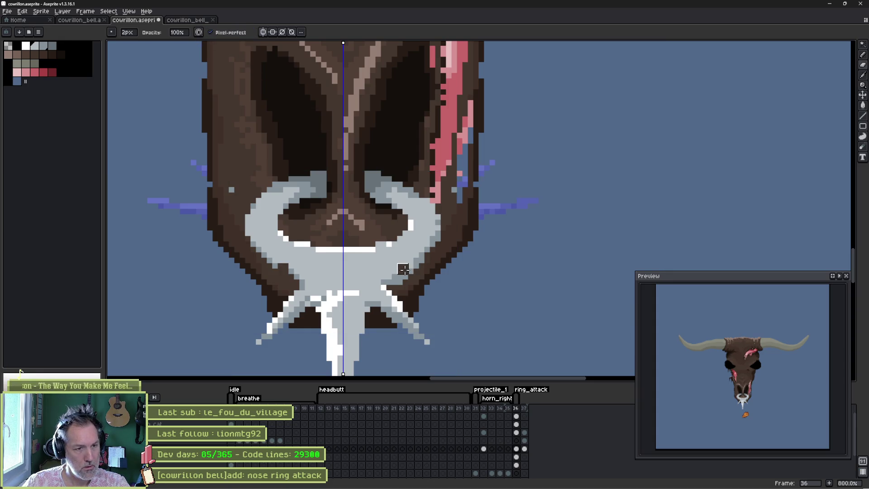
key("e")
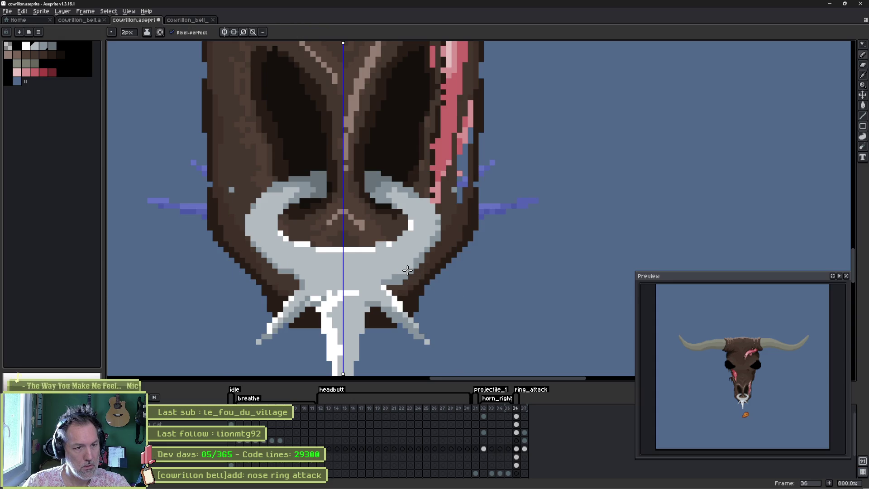
left_click_drag(404, 270, 458, 307)
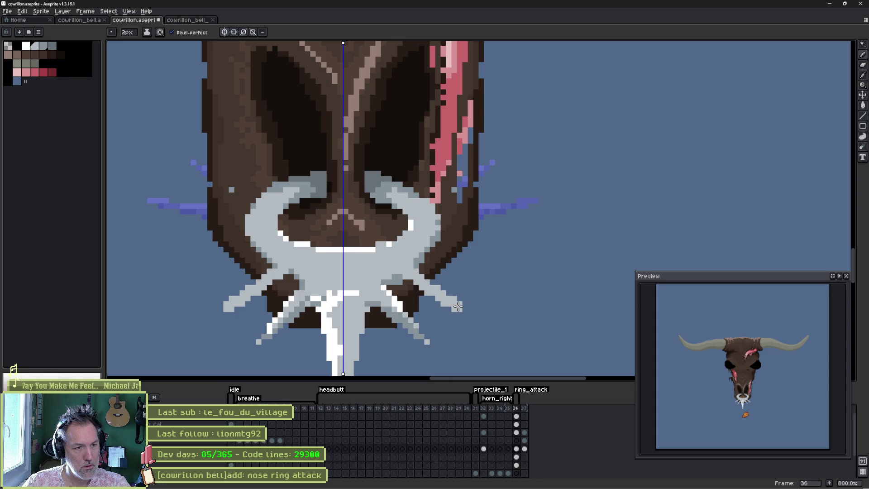
left_click_drag(421, 251, 482, 283)
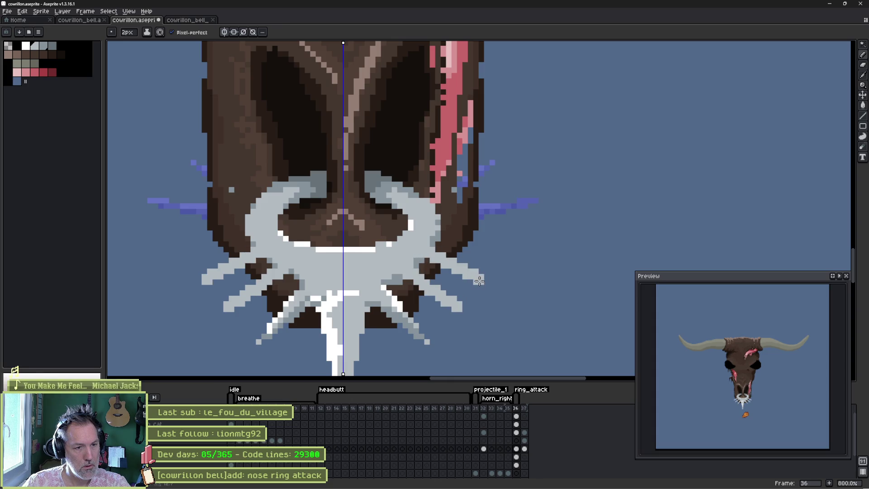
left_click_drag(429, 232, 495, 244)
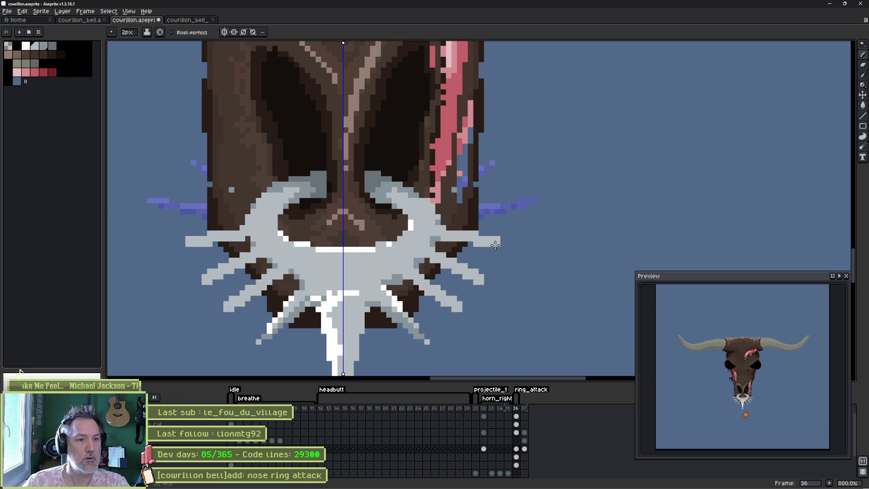
scroll(483, 245, "down", 4)
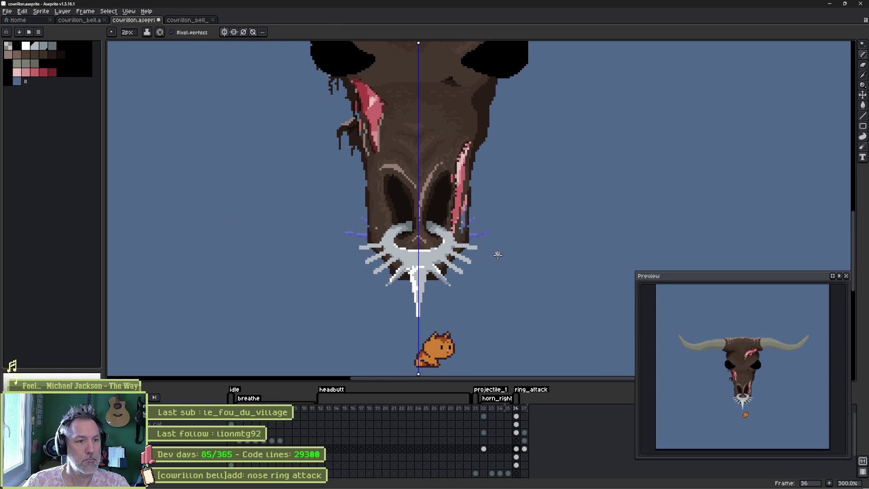
Step: Undo the outer spike strokes and erase the remaining spikes below the nose ring
scroll(498, 256, "up", 1)
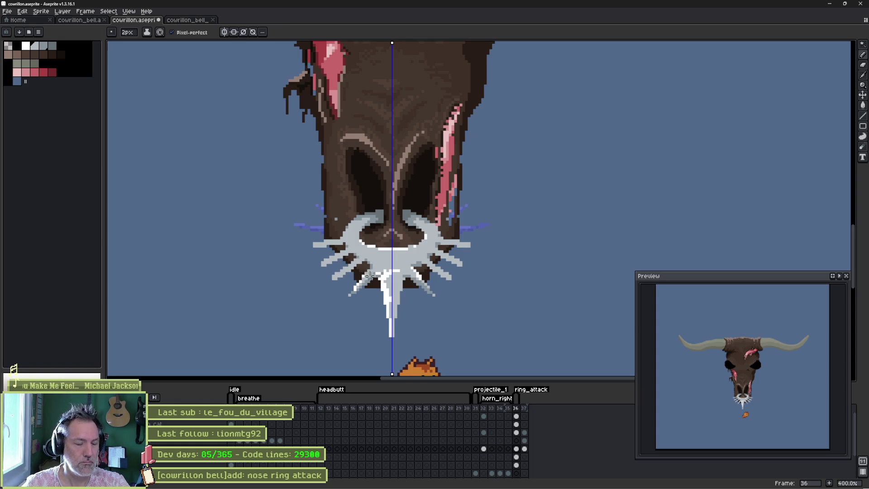
scroll(370, 275, "up", 1)
key("ctrl+z")
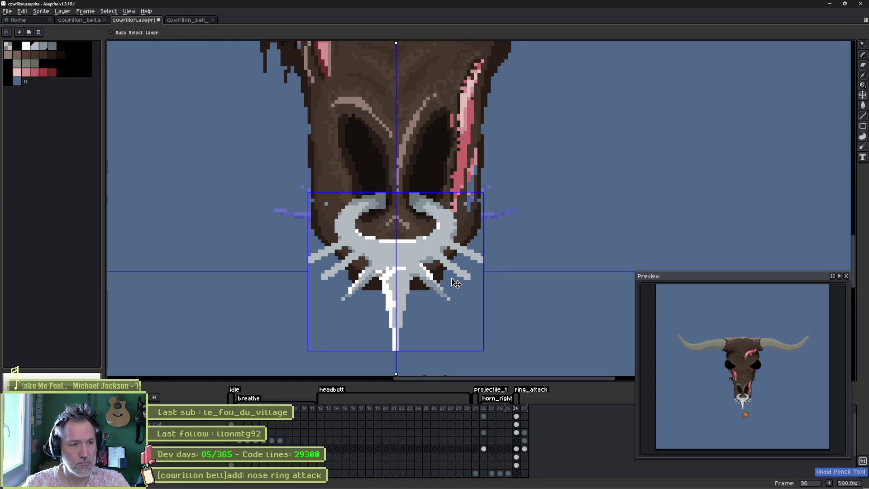
key("ctrl+z")
key("ctrl+z")
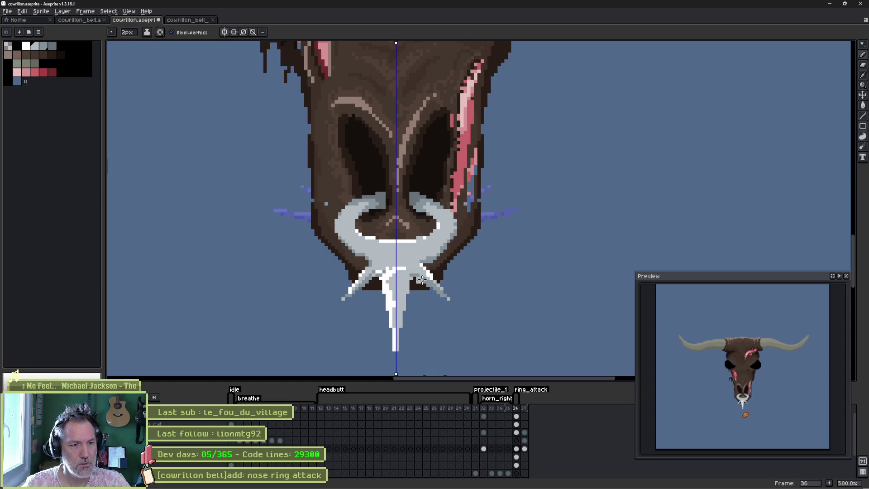
scroll(433, 272, "up", 2)
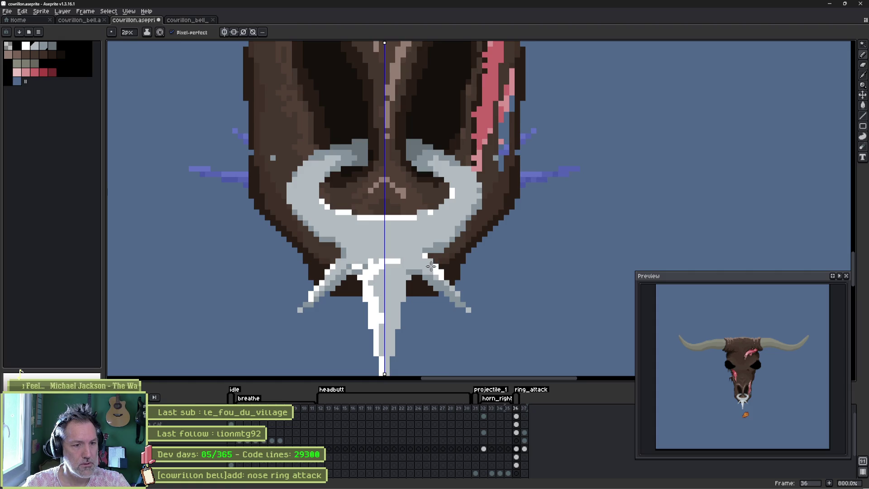
key("e")
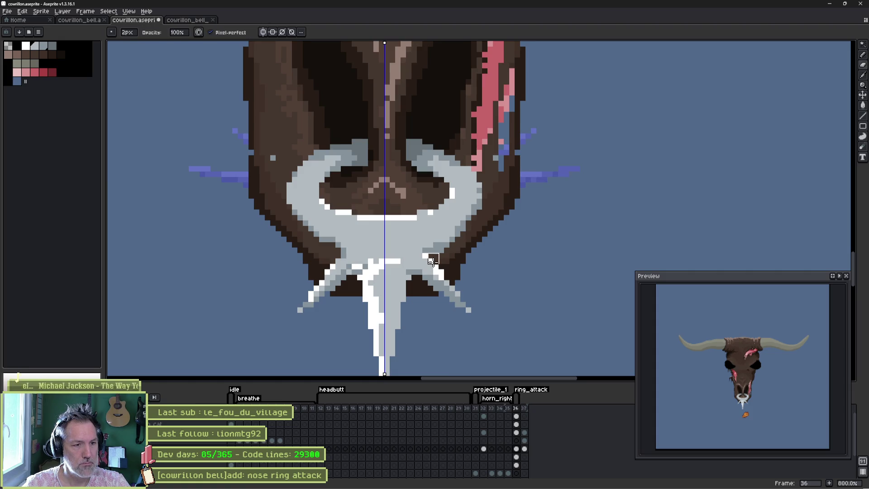
mouse_move(432, 261)
left_mouse_down()
mouse_move(335, 269)
mouse_move(334, 287)
mouse_move(381, 294)
mouse_move(287, 307)
mouse_move(375, 356)
mouse_move(402, 324)
mouse_move(372, 332)
mouse_move(394, 227)
mouse_move(403, 280)
left_mouse_up()
Step: Paint the ring's bottom rows and leftover grey edge pixels dark brown
scroll(407, 301, "up", 3)
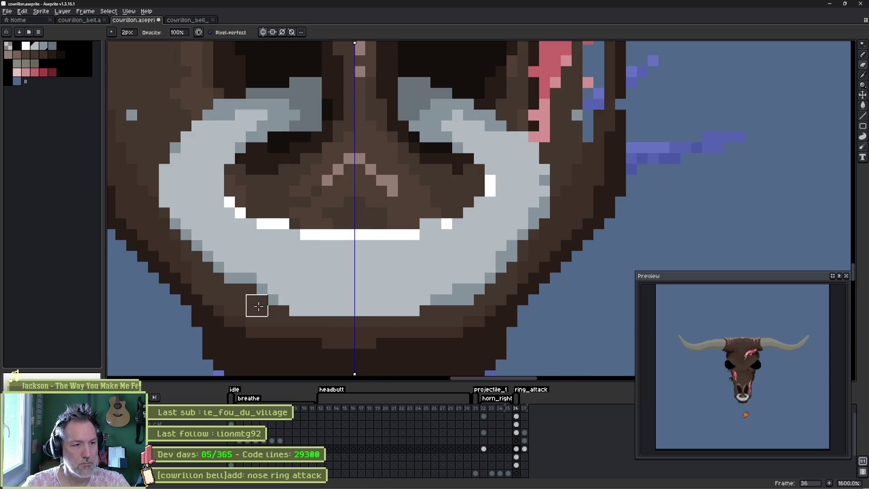
left_click_drag(258, 307, 359, 322)
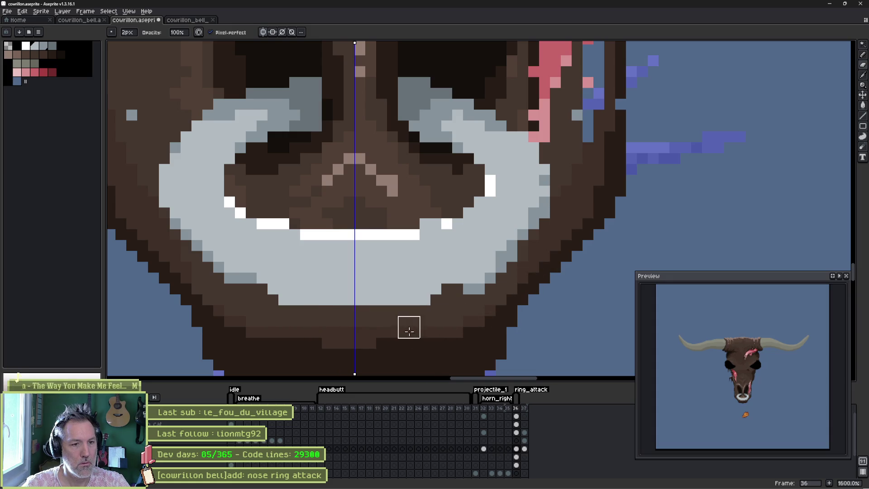
left_click_drag(485, 284, 446, 306)
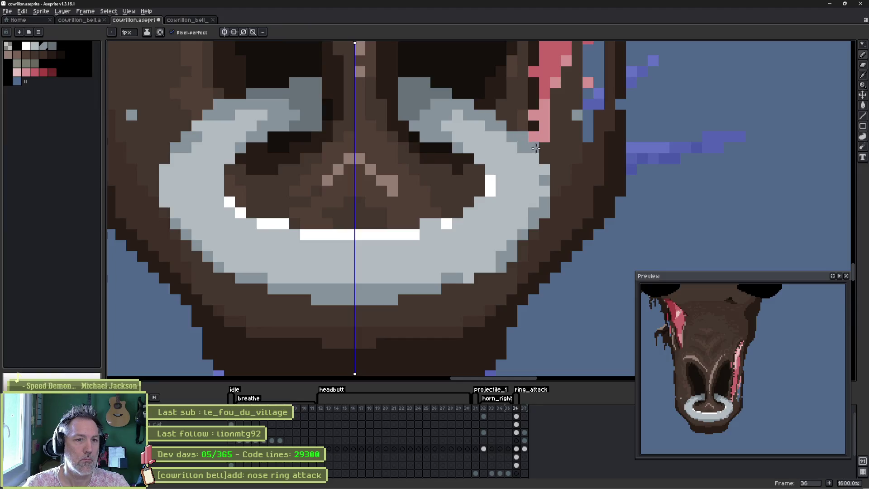
left_click(541, 157)
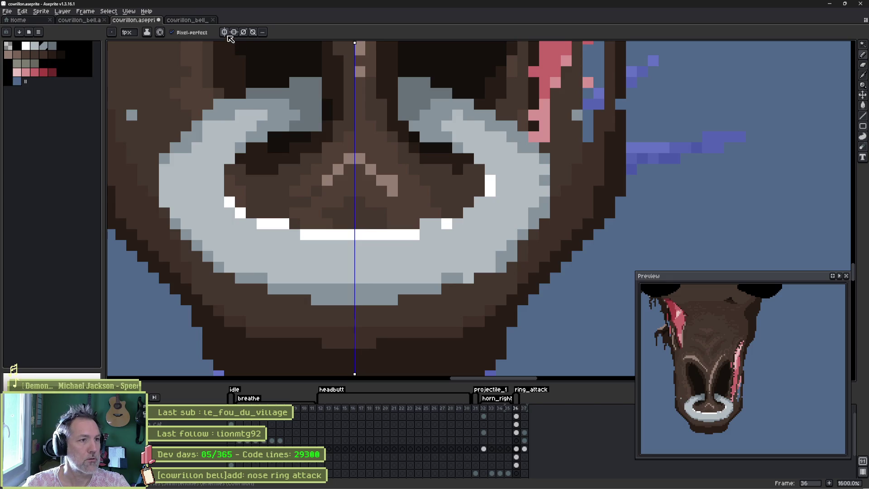
Step: With symmetry off, draw white highlights along the ring's upper-left and right edges
left_click(226, 34)
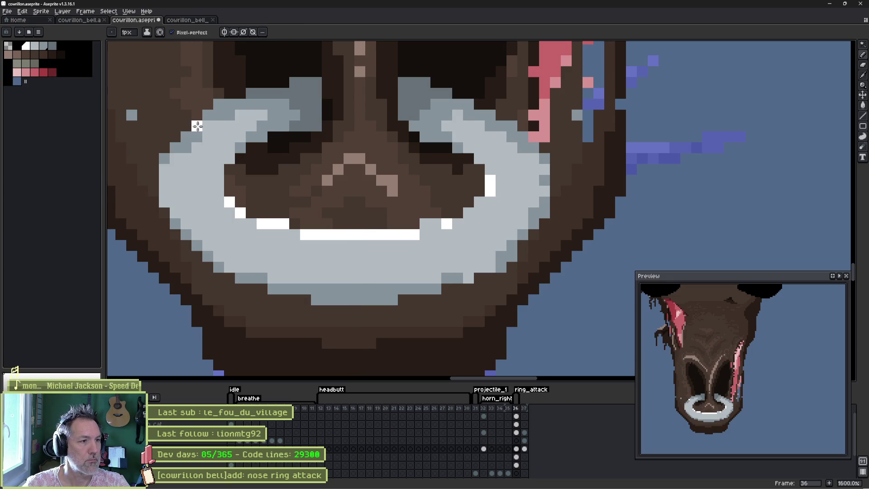
left_click_drag(198, 126, 165, 158)
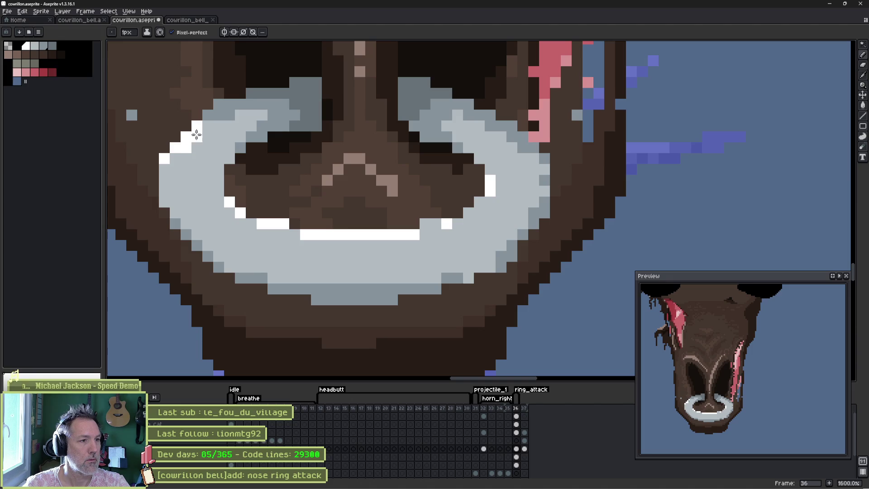
left_click(164, 170)
left_click(284, 170)
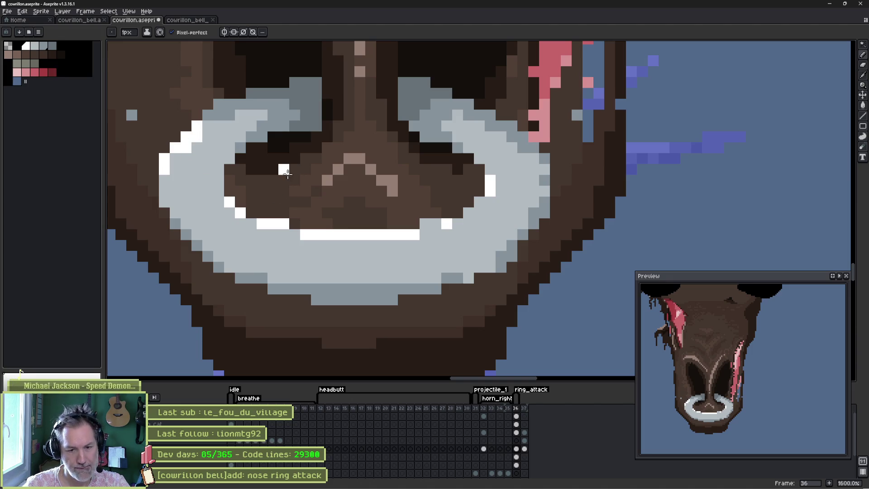
left_click_drag(489, 171, 480, 148)
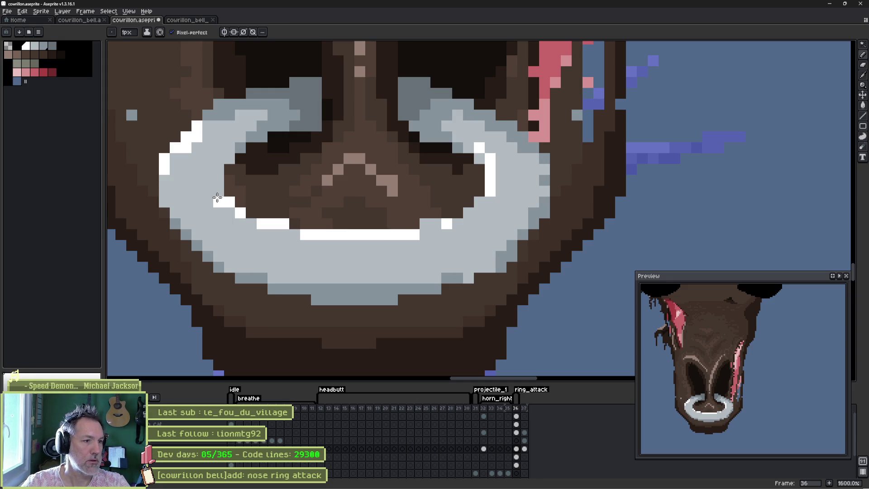
left_click(208, 191)
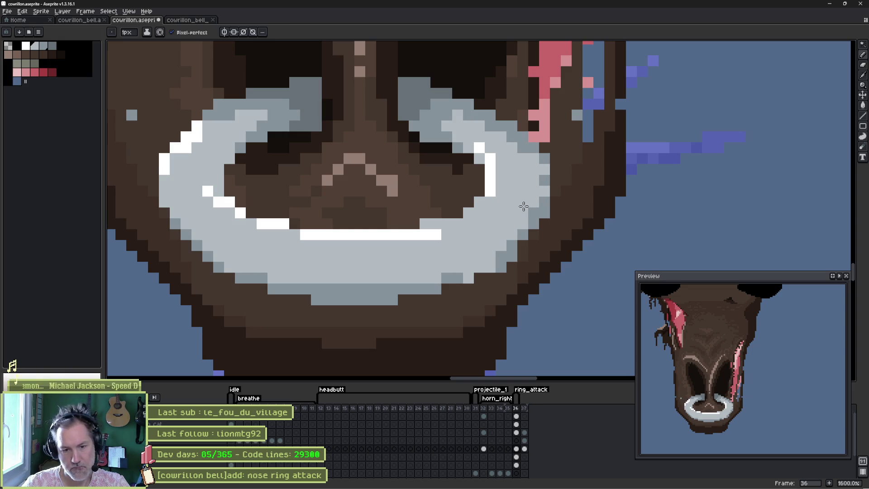
Step: Tone the upper-left highlight pixels down to light grey
left_click(208, 126, "alt")
left_click(197, 126)
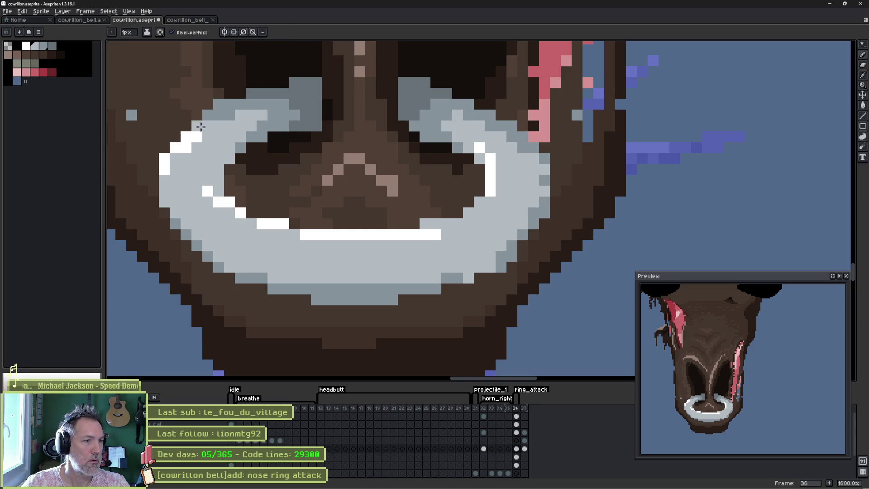
left_click(175, 148)
left_click(164, 159)
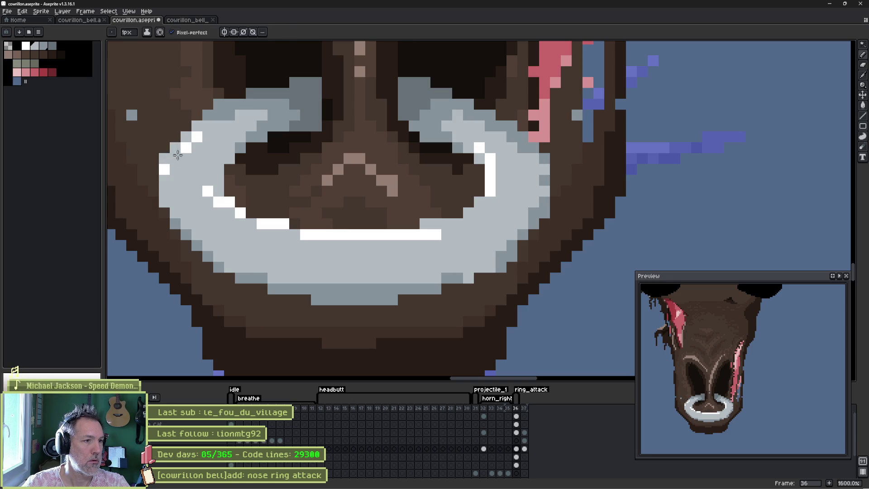
left_click_drag(179, 160, 179, 171)
left_click(190, 181, "alt")
left_click(164, 171)
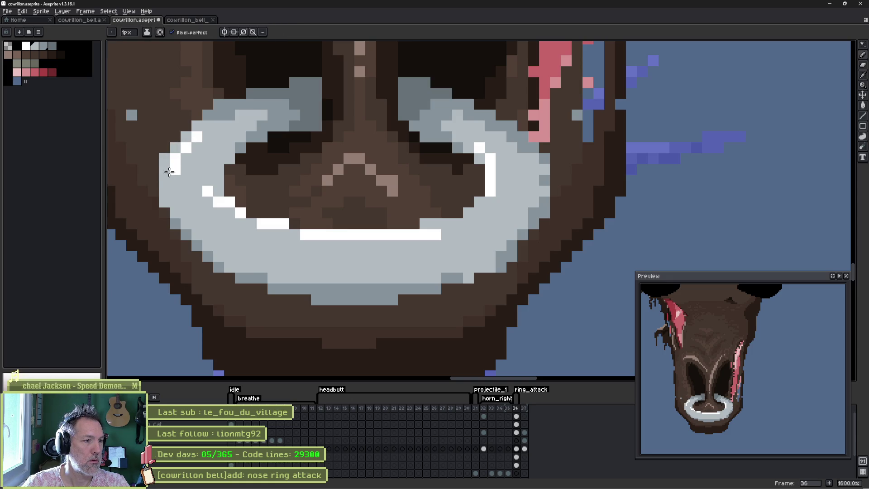
Step: Darken nose pixels, add mid-grey shading on the lower ring, and repaint a stray pixel brown
left_click(268, 139)
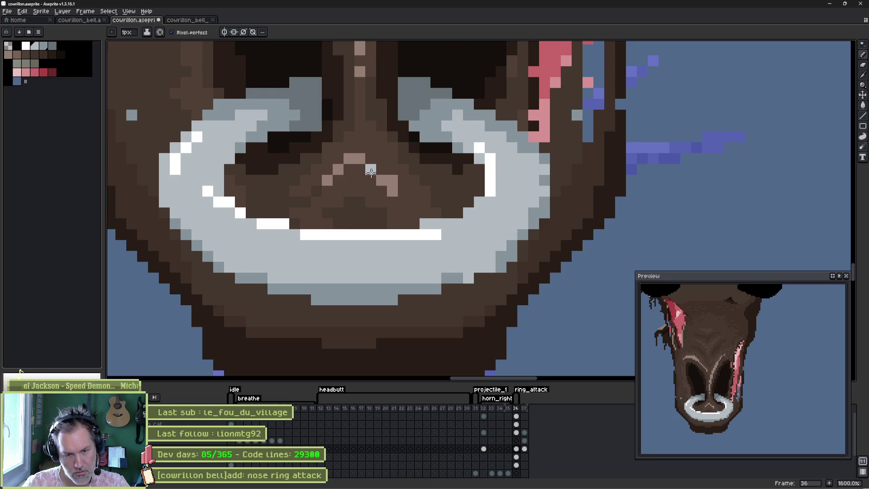
left_click(360, 169)
left_click(175, 220, "alt")
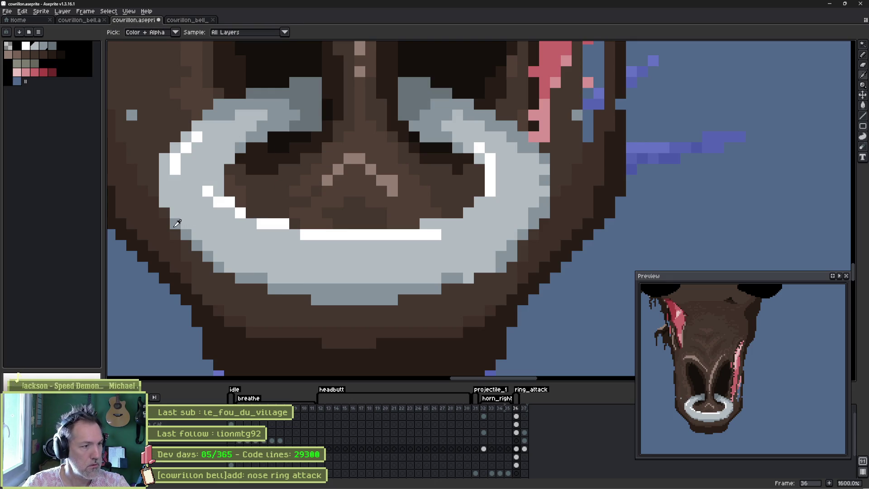
left_click(164, 204)
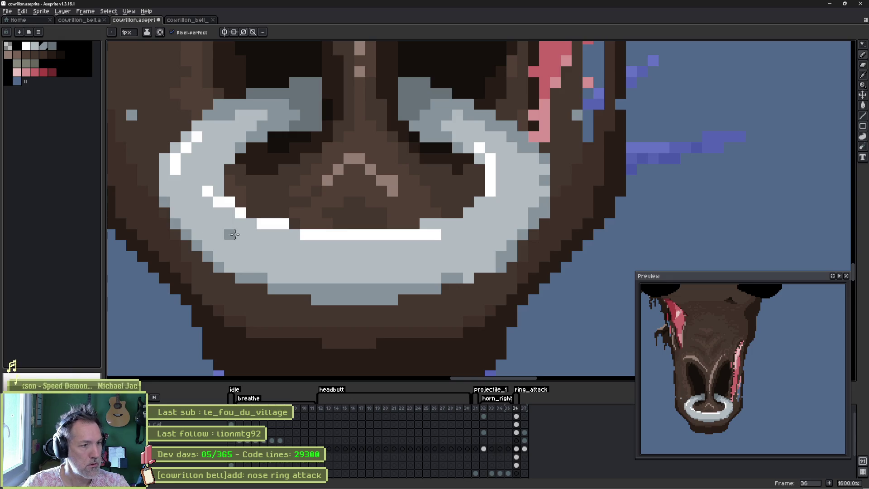
left_click(285, 268)
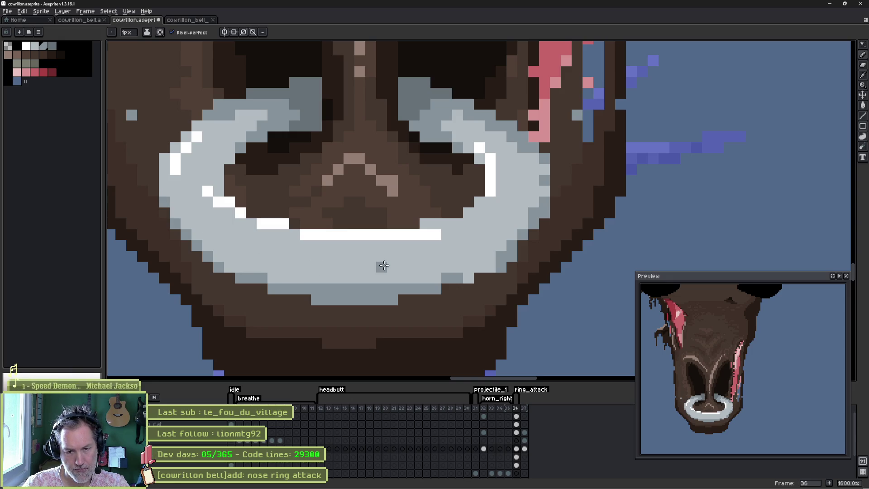
left_click(425, 223)
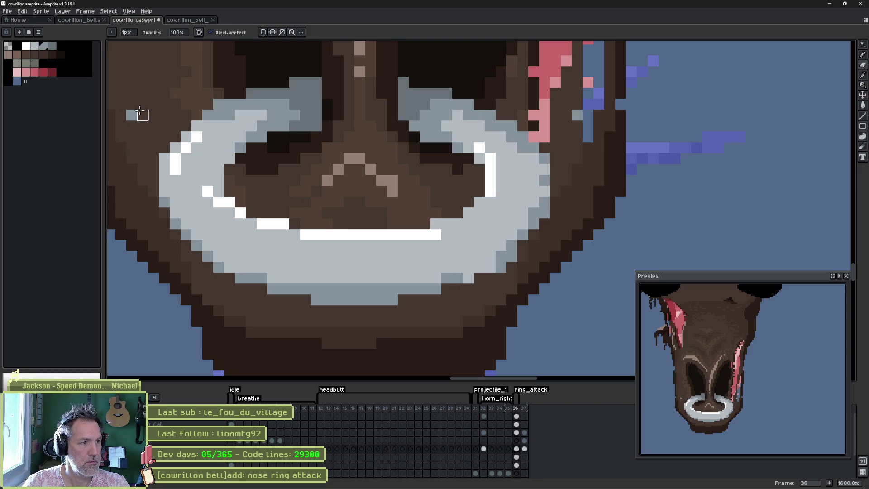
key("e")
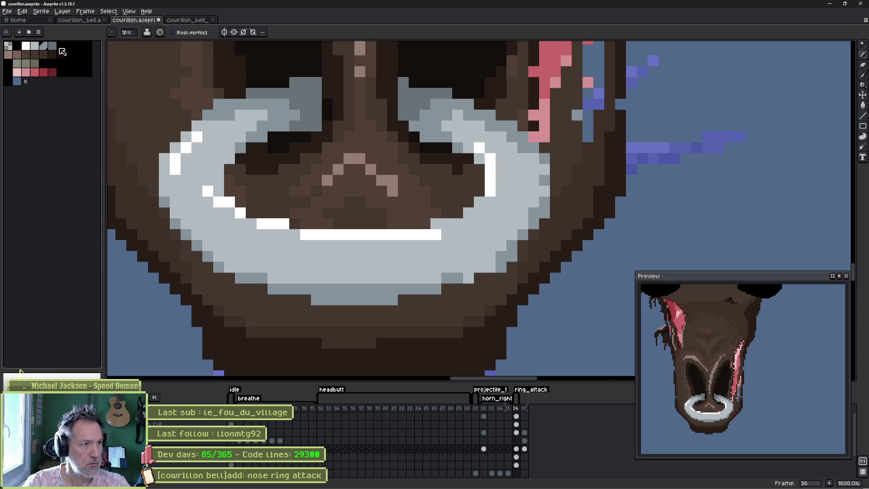
left_click(52, 46)
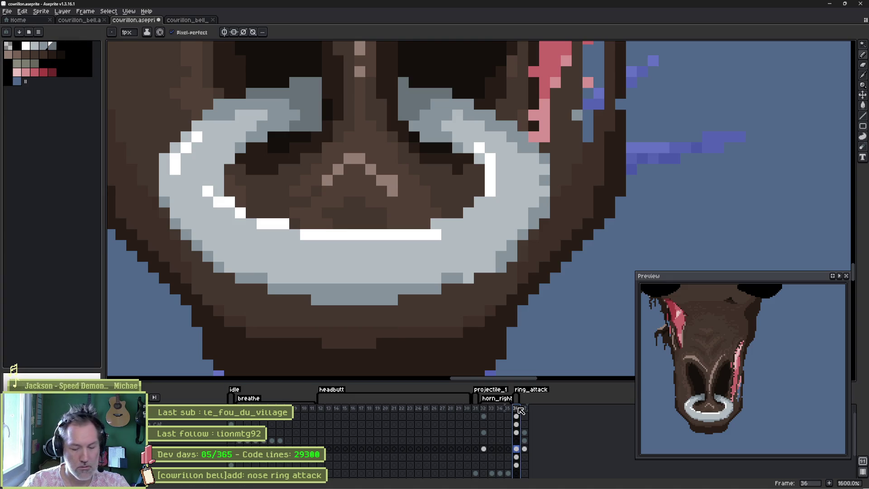
Step: Add a new frame 37 after frame 36 with vertical symmetry enabled
key("alt+n")
left_click(525, 449)
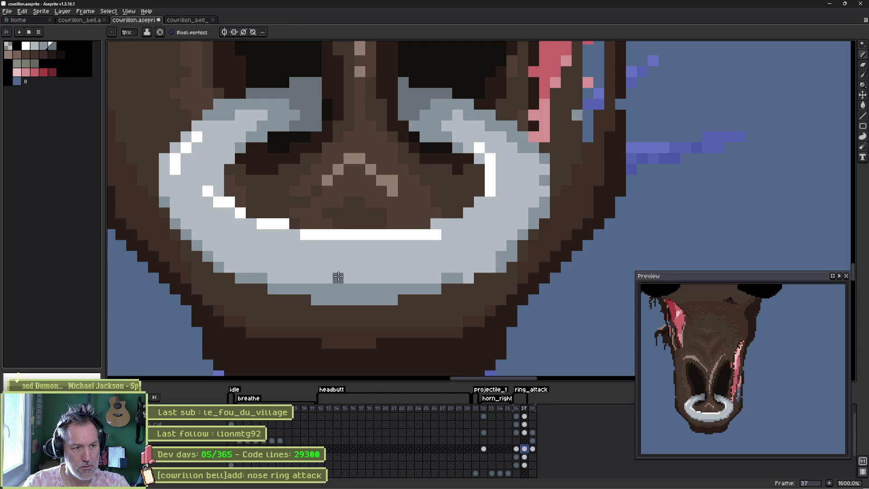
left_click(224, 32)
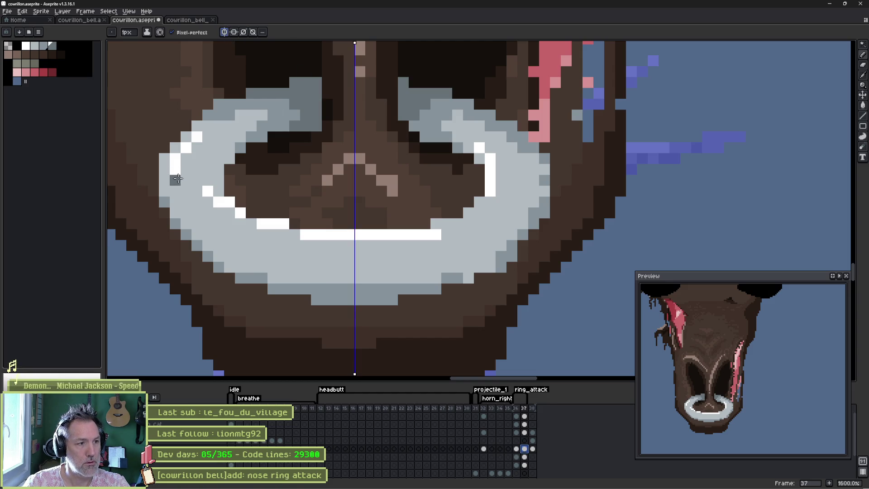
Step: Paint dark grey studs along the ring's lower band and bottom centre
left_click(174, 181)
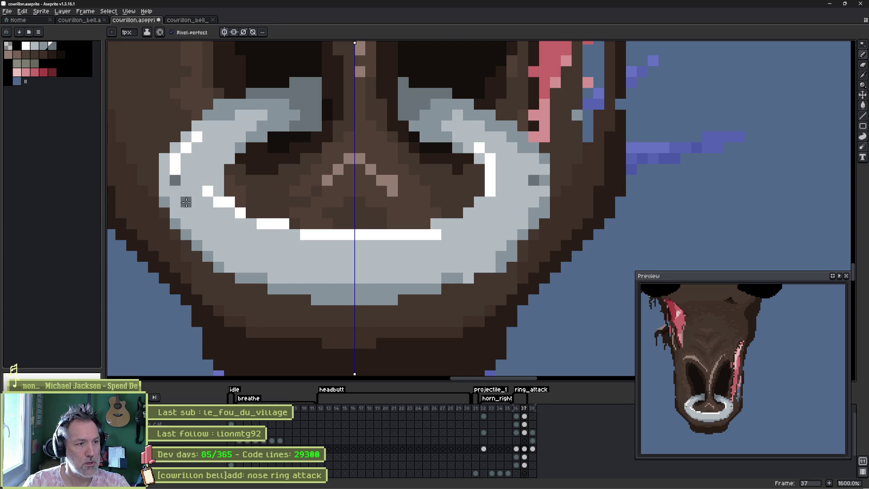
left_click_drag(186, 201, 197, 212)
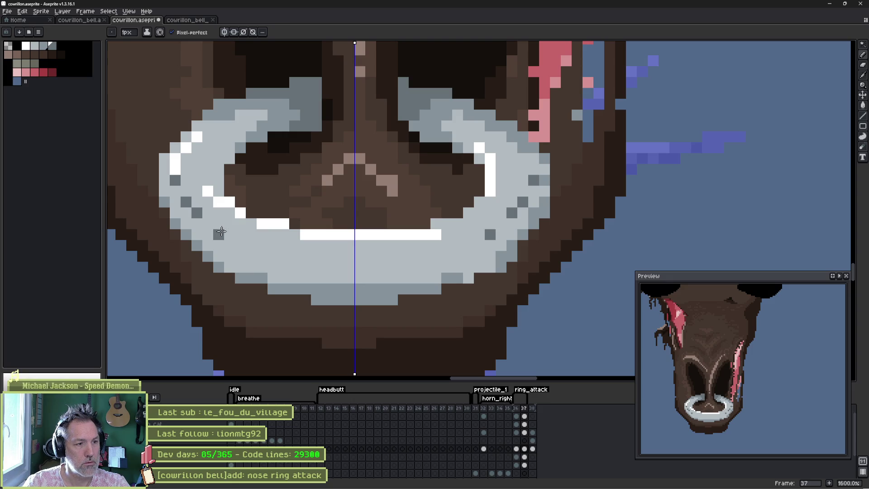
left_click(229, 234)
left_click(229, 245)
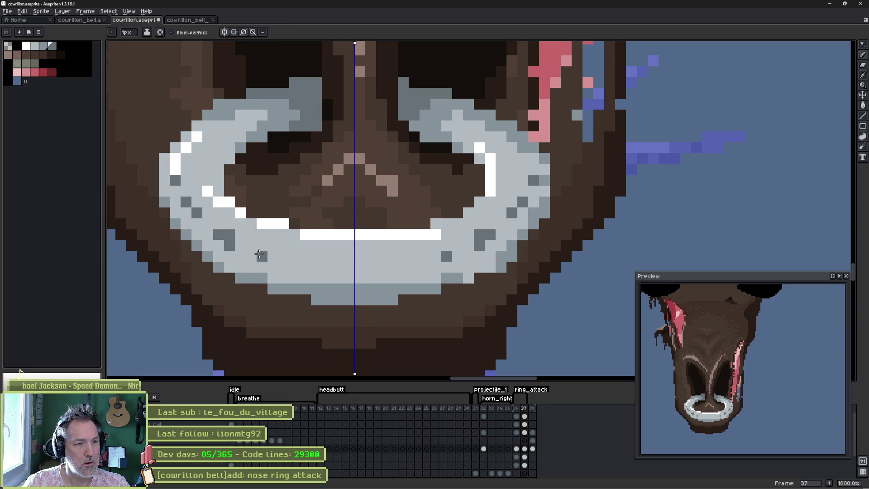
left_click(273, 245)
left_click(283, 245)
left_click(284, 256)
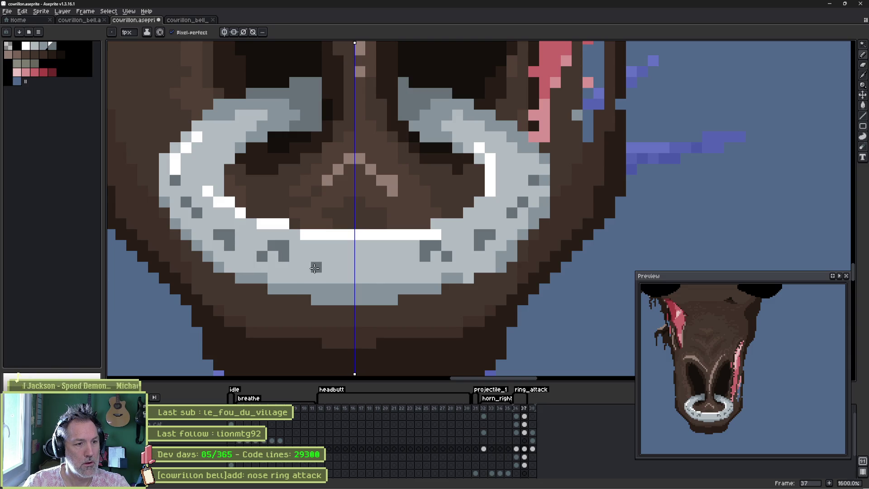
left_click(330, 269)
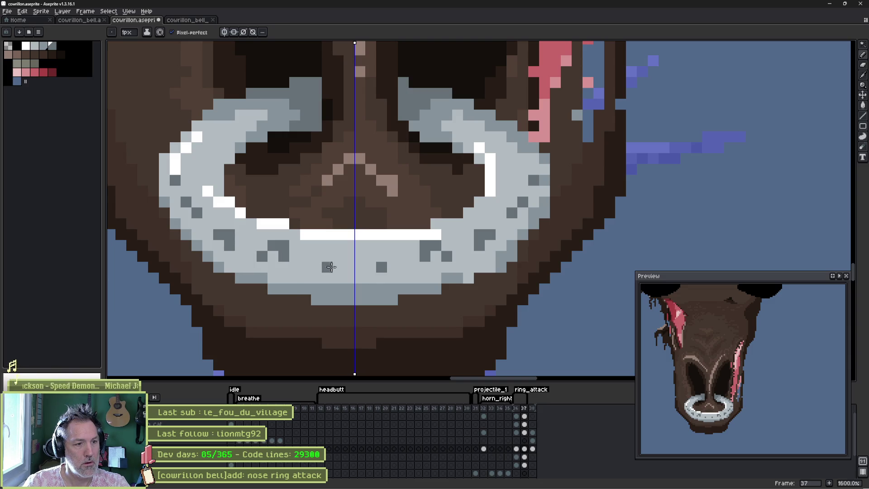
left_click(339, 256)
left_click(344, 256)
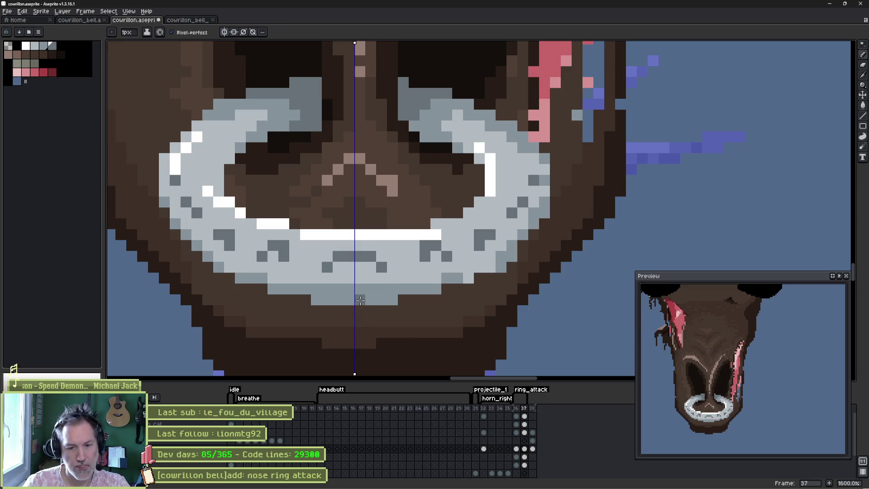
Step: Add white highlights beside the studs and a white rim along the ring's bottom
left_click(34, 46)
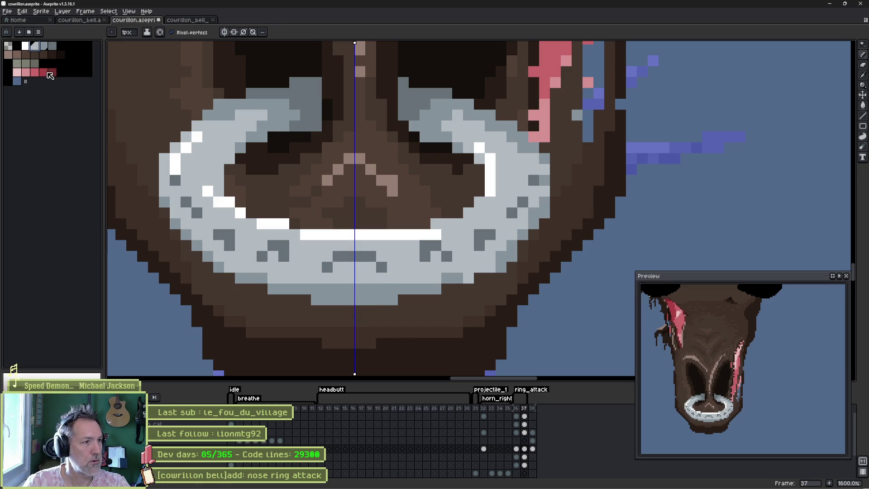
left_click(25, 46)
left_click(187, 212)
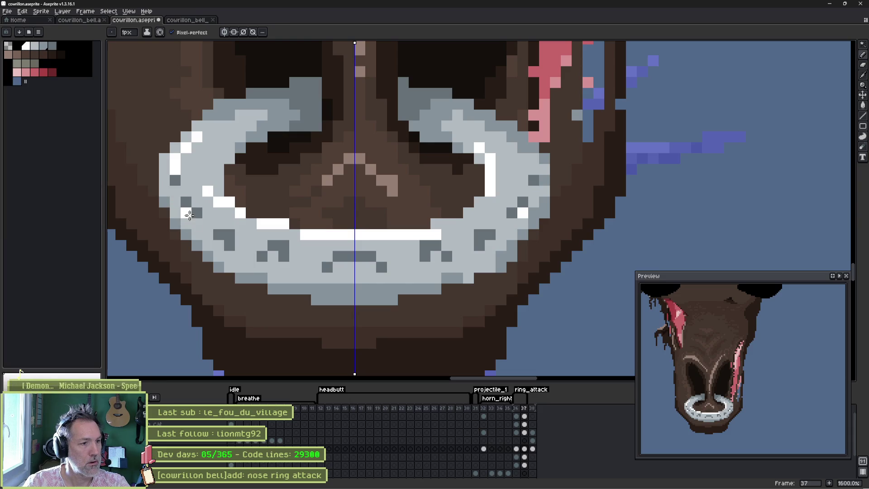
left_click(215, 252)
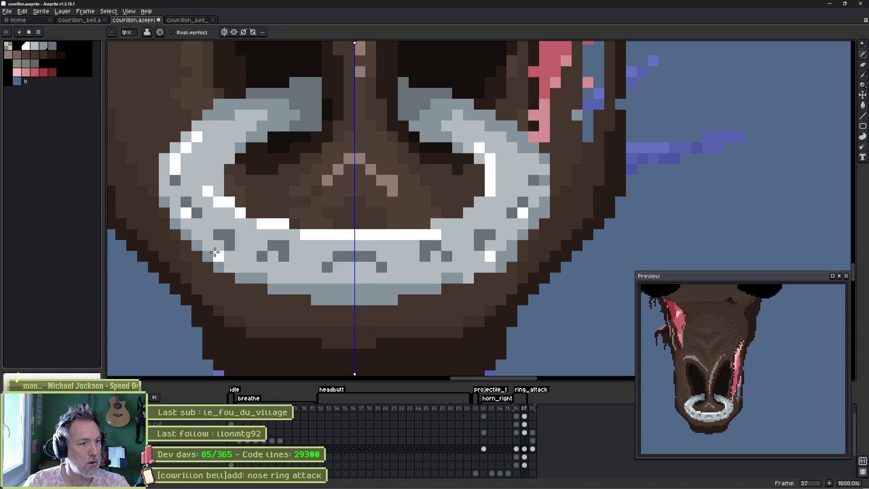
left_click(273, 267)
left_click(348, 298)
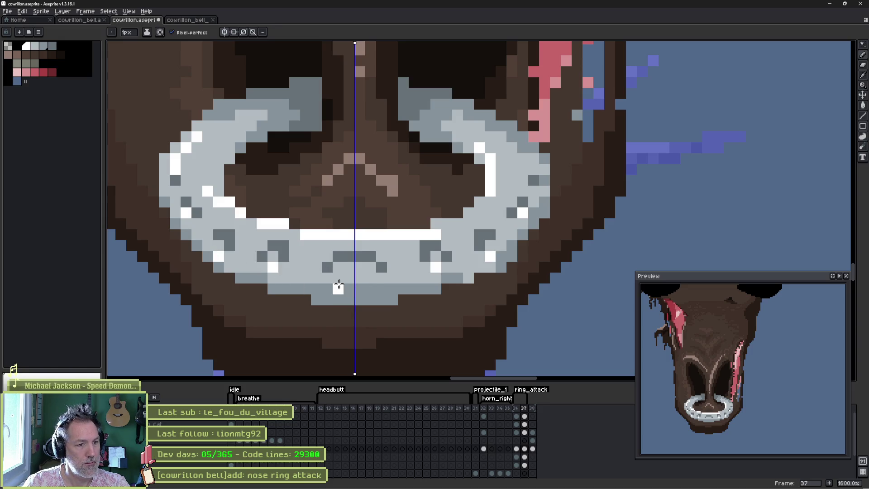
left_click_drag(338, 286, 382, 277)
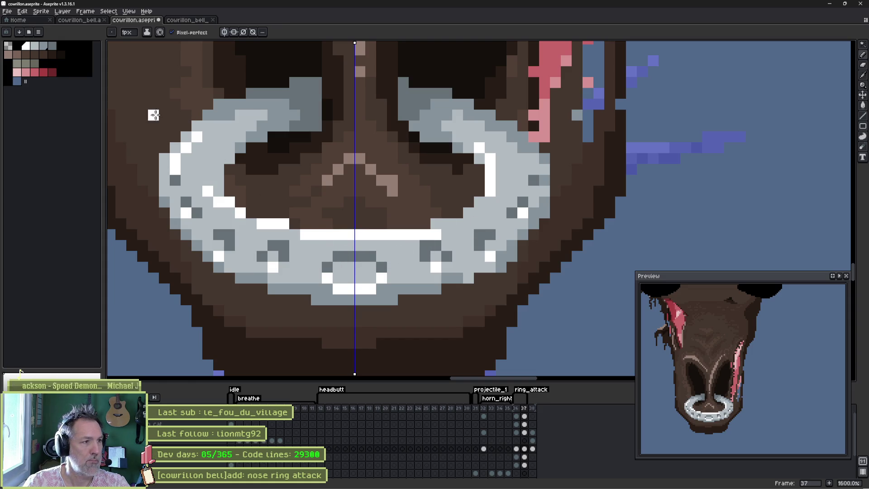
Step: Paint a black centre hole, then fill it with grey and touch up the side studs
left_click(61, 47)
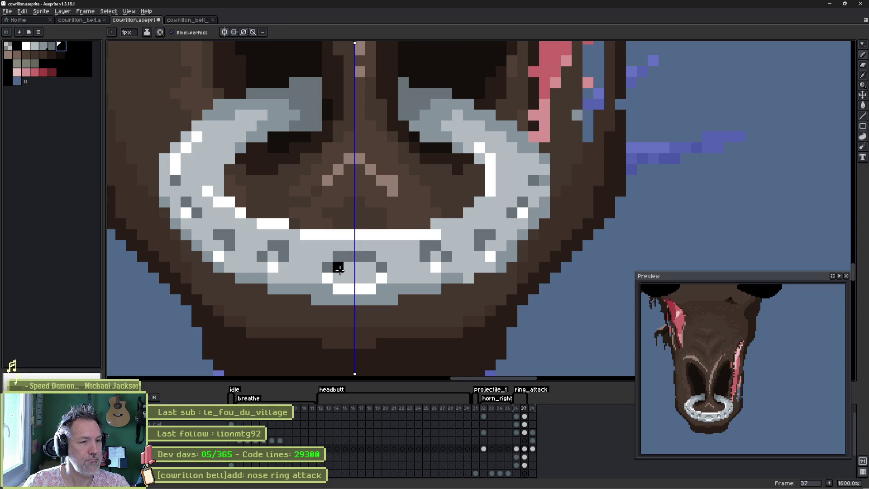
left_click_drag(339, 270, 357, 271)
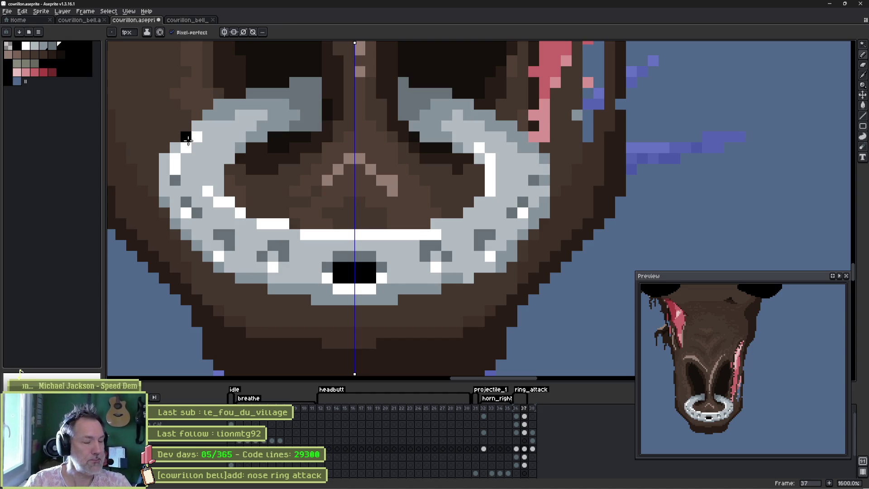
left_click(53, 46)
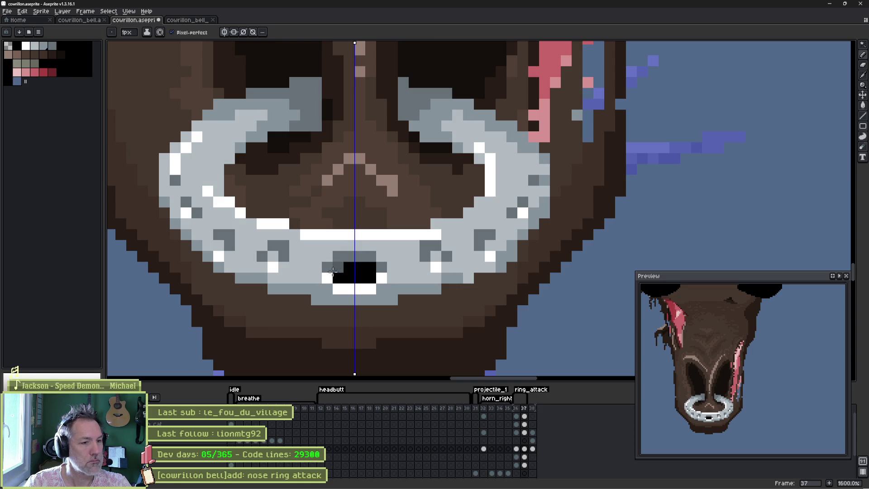
left_click_drag(337, 276, 360, 268)
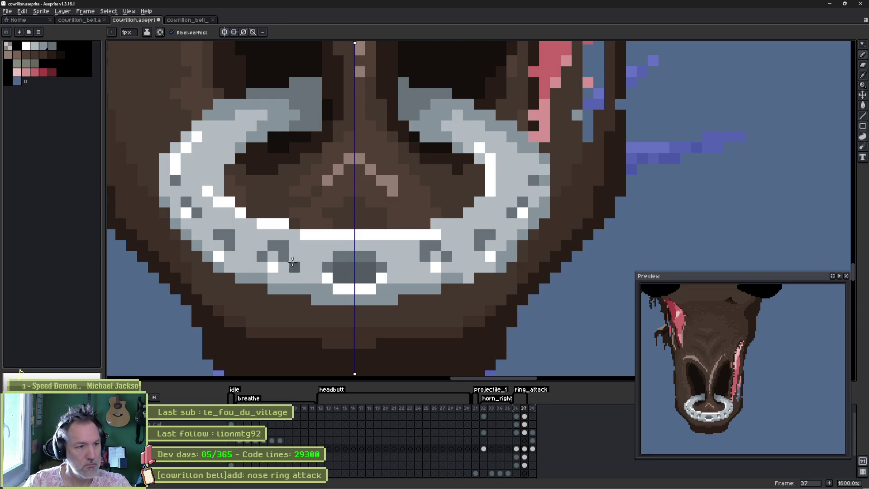
left_click(273, 256)
left_click(222, 245)
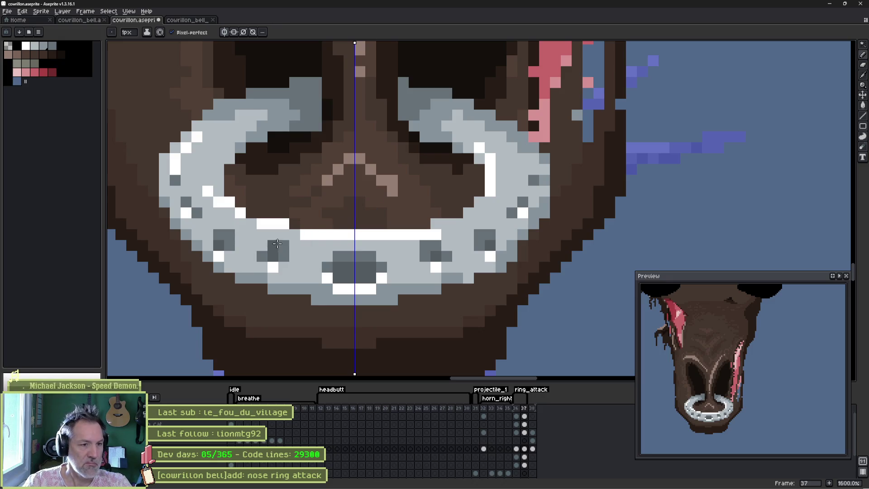
Step: Move the two side studs down one pixel and fill the gap beneath with light grey
key("m")
mouse_move(283, 245)
left_mouse_down()
mouse_move(281, 270)
mouse_move(258, 269)
left_mouse_up()
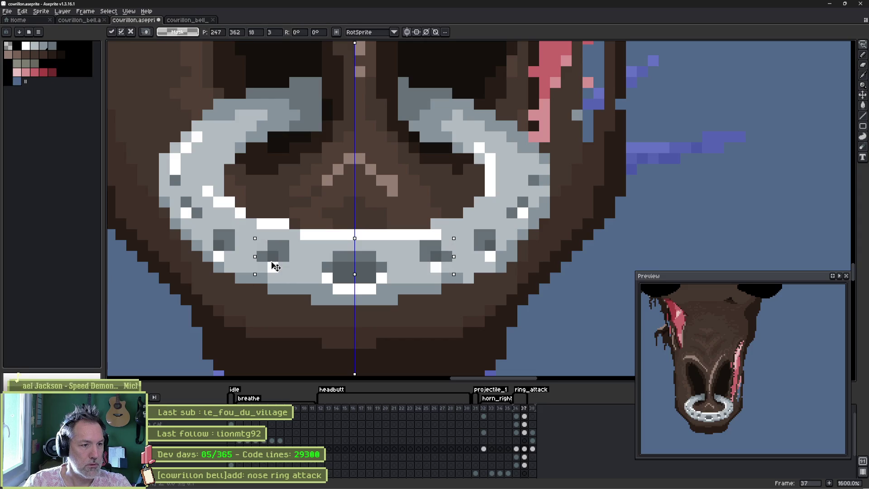
key("Down")
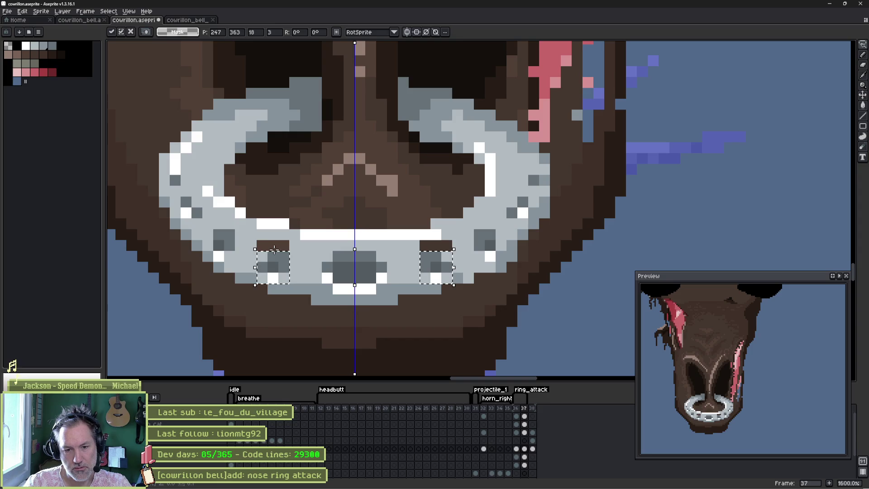
key("Return")
key("ctrl+d")
key("i")
left_click(249, 236)
key("b")
left_click_drag(262, 245, 286, 245)
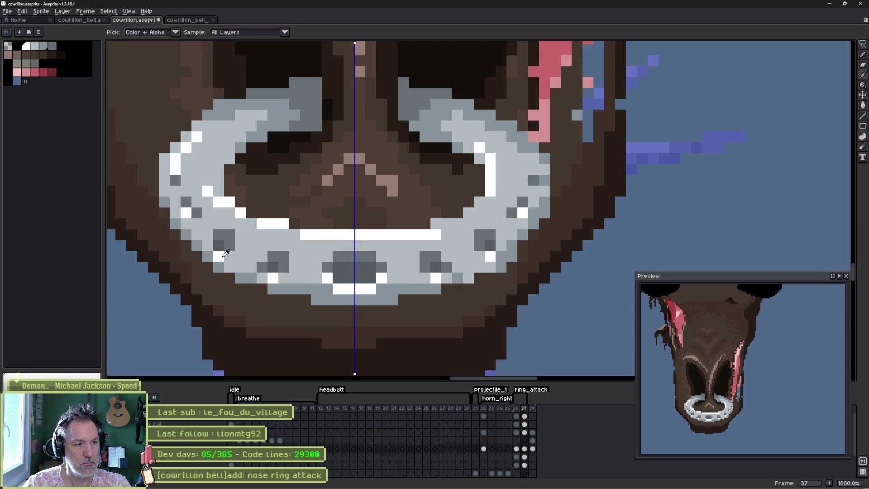
Step: Turn off symmetry and place single white highlight pixels beside the ring's studs
left_click(230, 159)
key("ctrl+z")
left_click(225, 33)
left_click(229, 245)
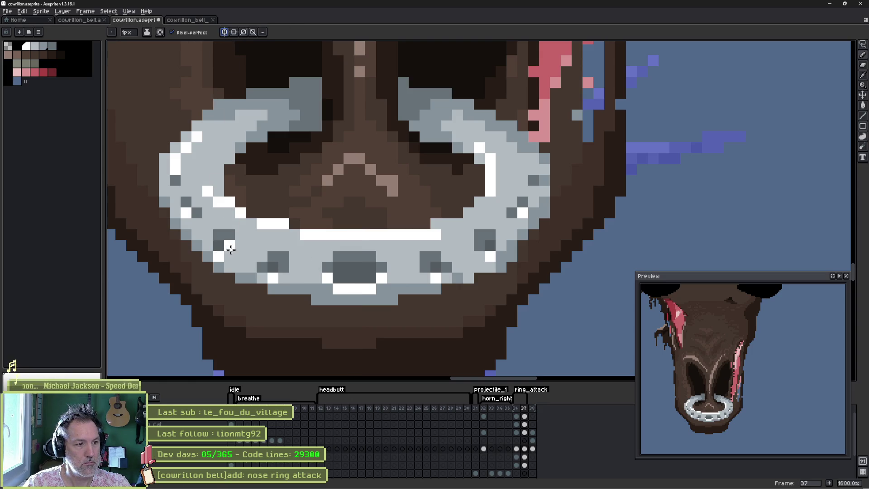
left_click(294, 245)
key("ctrl+z")
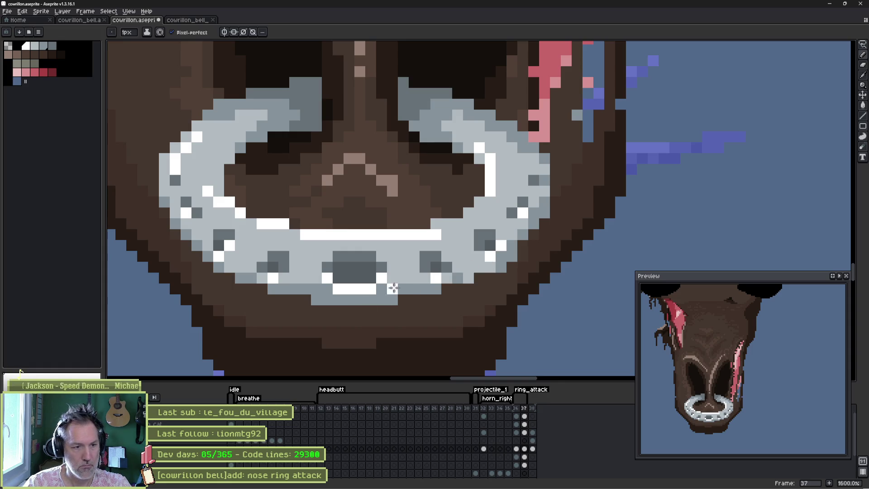
left_click(449, 267)
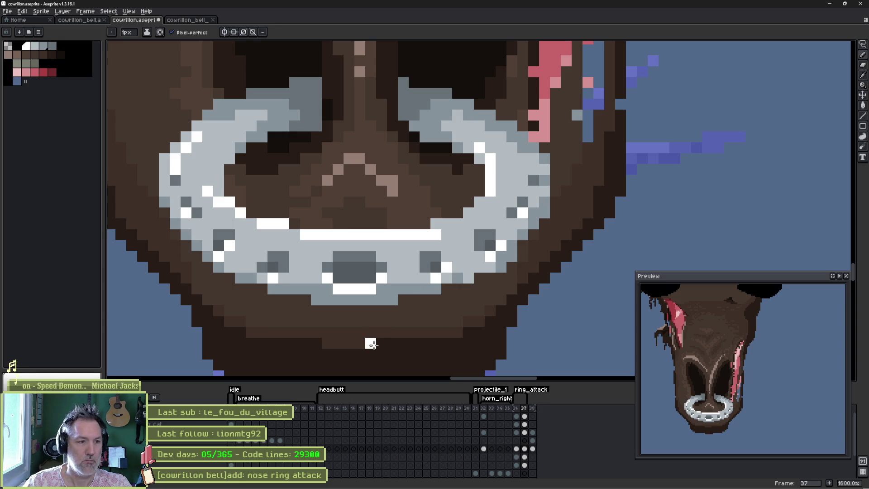
left_click(291, 268)
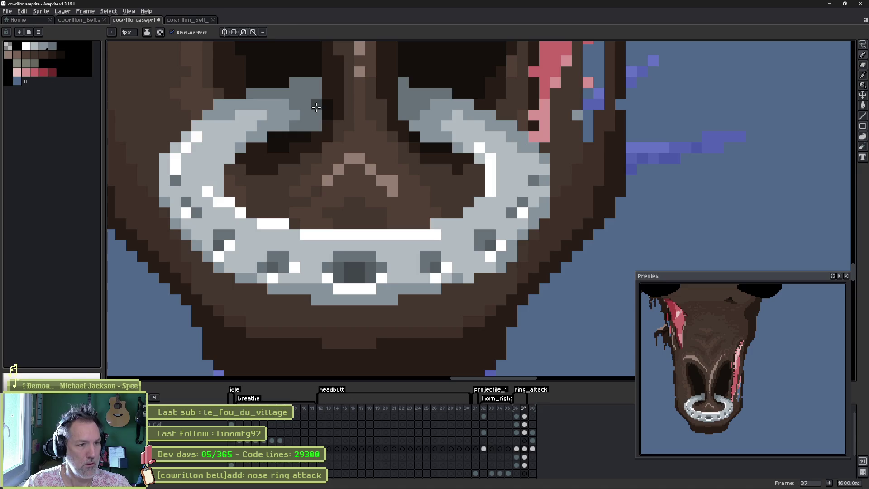
Step: Shade the top ends of the ring's arms dark grey where they enter the nostrils
left_click_drag(316, 100, 316, 116)
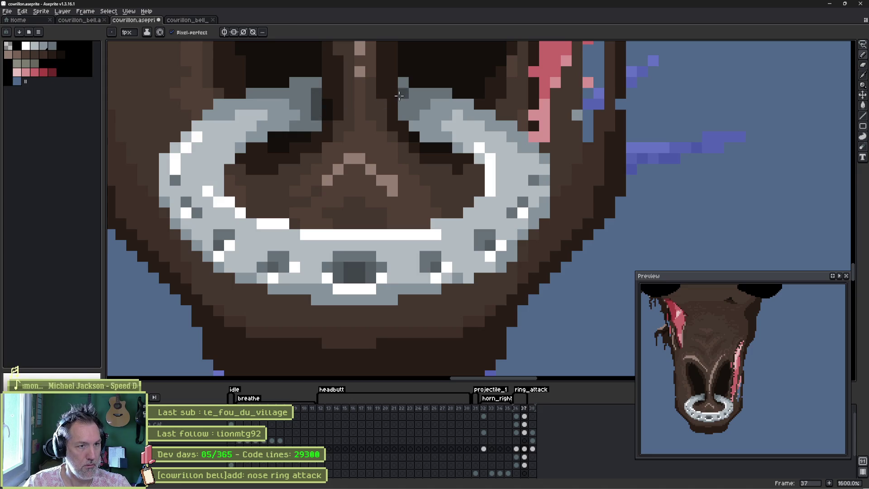
left_click_drag(402, 88, 403, 93)
mouse_move(316, 120)
left_mouse_down()
mouse_move(312, 129)
mouse_move(308, 116)
left_mouse_up()
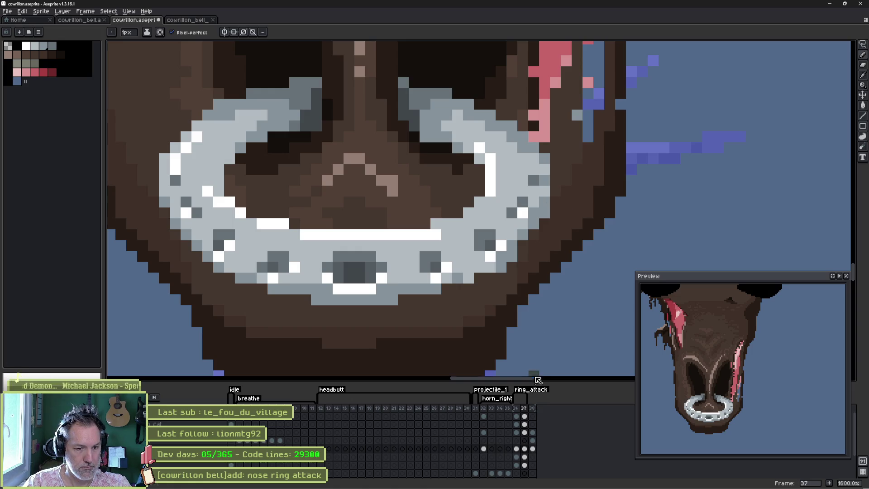
double_click(532, 390)
Step: Compare frames 36 and 37, then move the ring_attack tag's start to frame 37
left_click(479, 306)
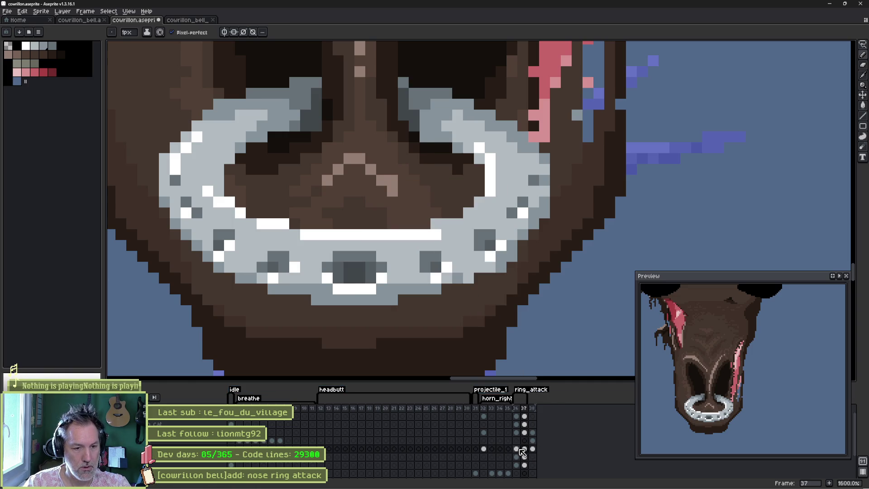
left_click(517, 408)
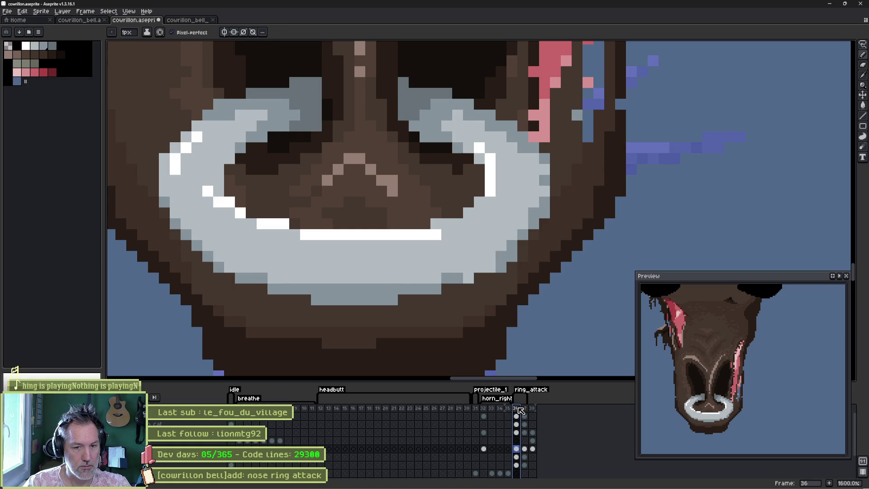
left_click(525, 409)
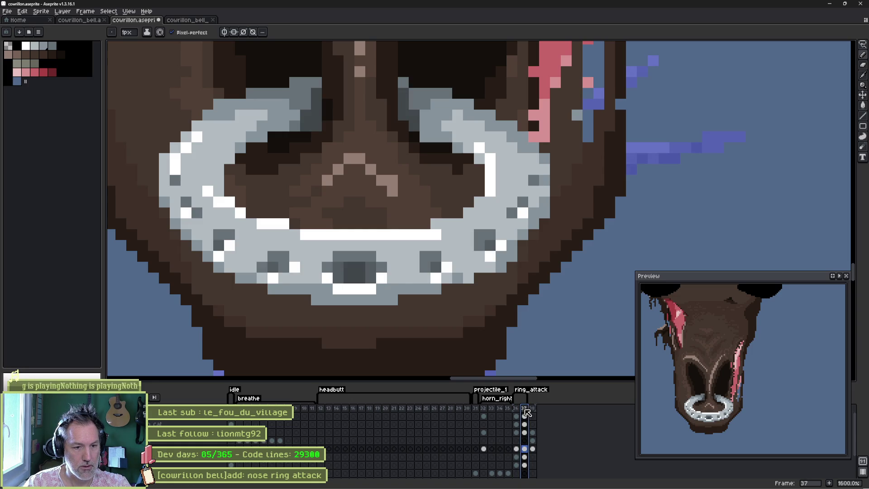
left_click_drag(516, 398, 524, 397)
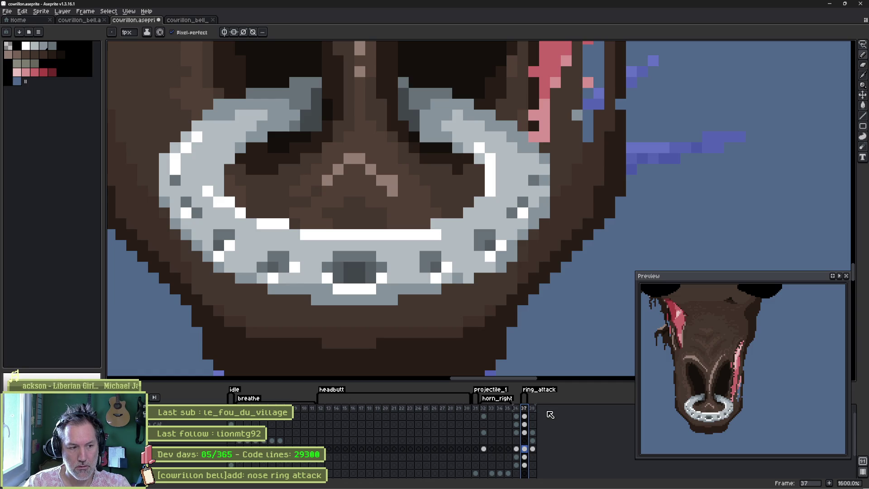
Step: Add frame 38 as a copy of frame 37, then lasso the nose ring and shift it up
key("alt+n")
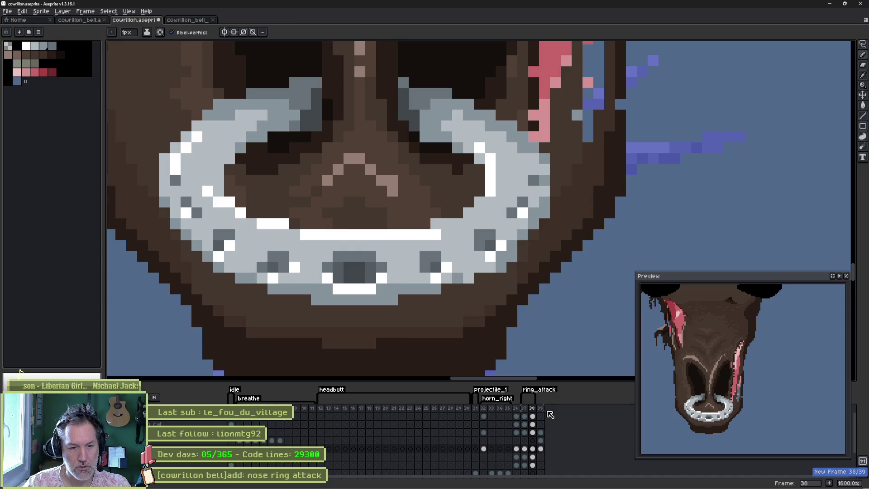
scroll(446, 326, "down", 1)
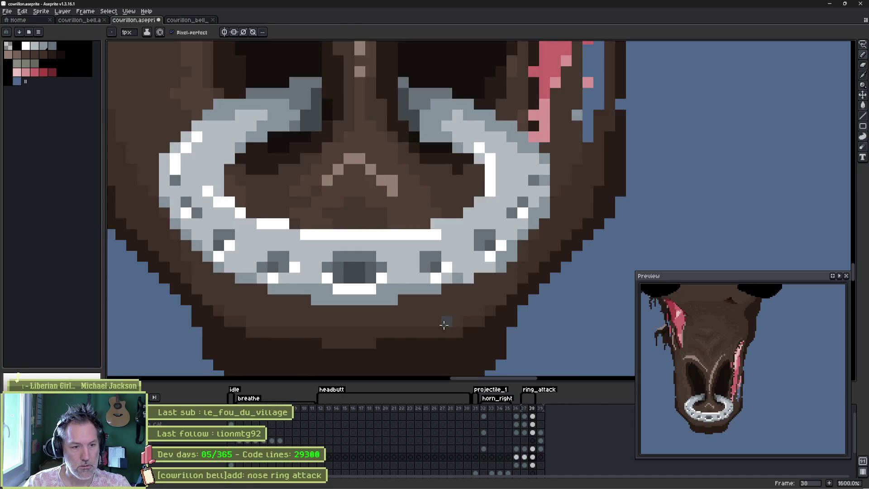
scroll(447, 324, "down", 2)
left_click_drag(475, 276, 475, 305)
scroll(476, 305, "down", 1)
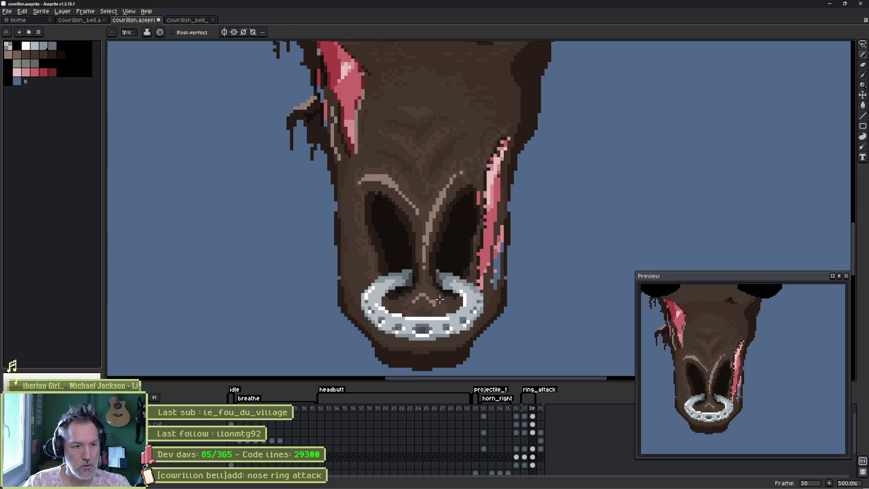
key("q")
mouse_move(298, 251)
left_mouse_down()
mouse_move(563, 355)
mouse_move(301, 359)
mouse_move(294, 248)
left_mouse_up()
key("Up")
key("Up")
key("Up")
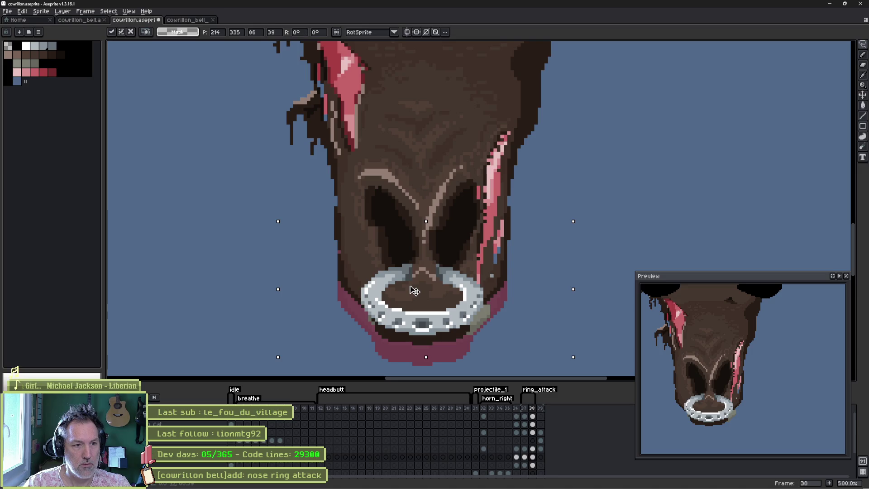
key("ctrl+d")
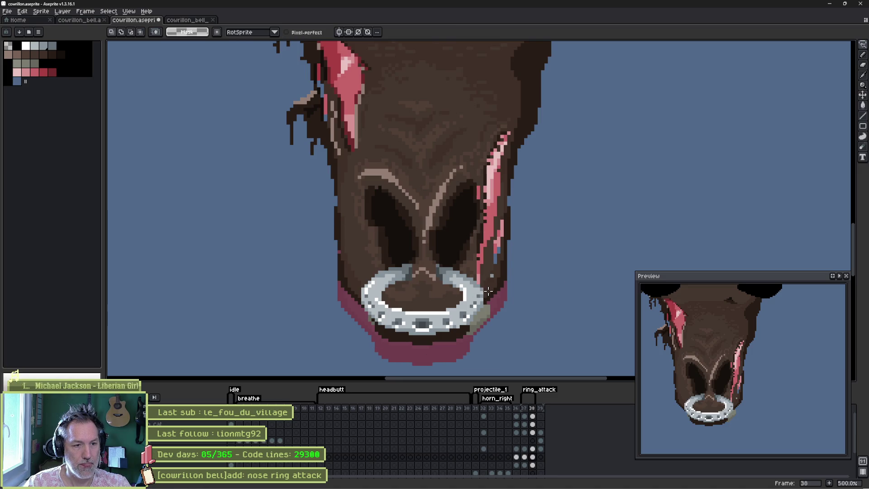
Step: Redraw dark outlines along the muzzle's left and right edges and fill the gaps beside them
key("b")
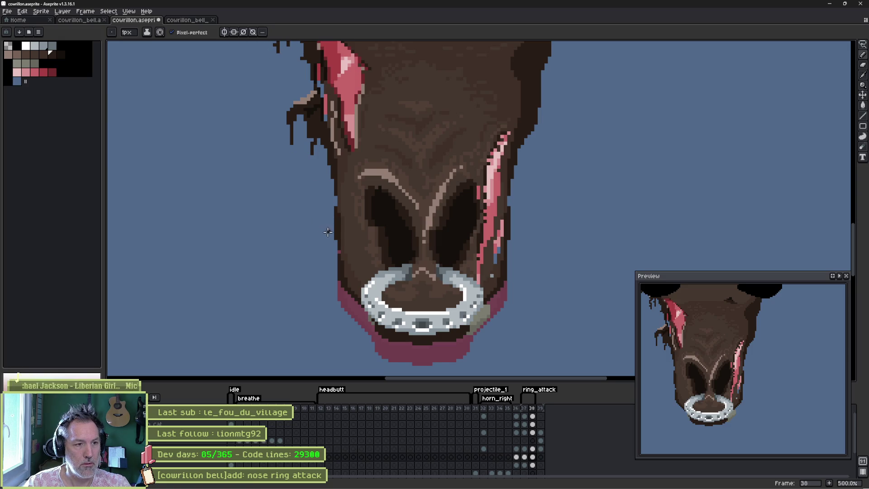
mouse_move(329, 241)
left_mouse_down()
mouse_move(323, 265)
mouse_move(337, 278)
left_mouse_up()
key("g")
left_click(330, 256)
key("b")
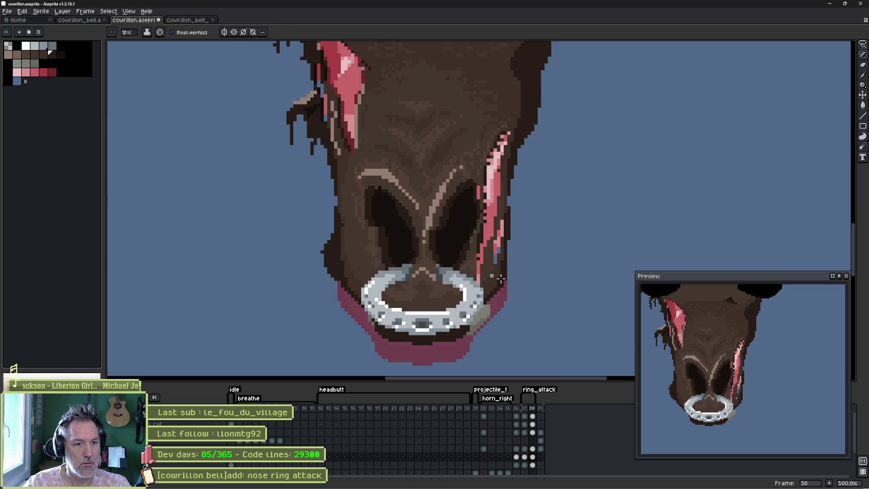
mouse_move(501, 288)
left_mouse_down()
mouse_move(518, 274)
mouse_move(520, 247)
mouse_move(507, 228)
left_mouse_up()
key("g")
left_click(514, 259)
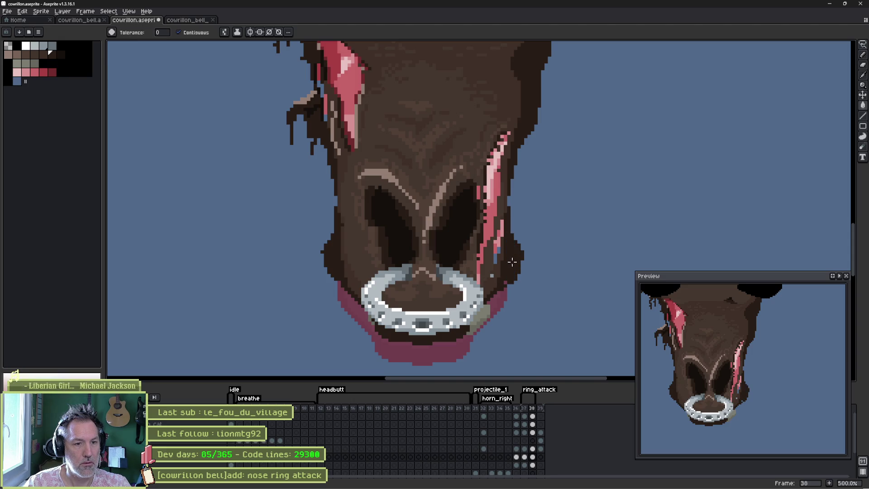
key("b")
Step: Touch up the muzzle in dark brown, then thicken and lighten the ridge beside the nostril
left_click(498, 270, "alt")
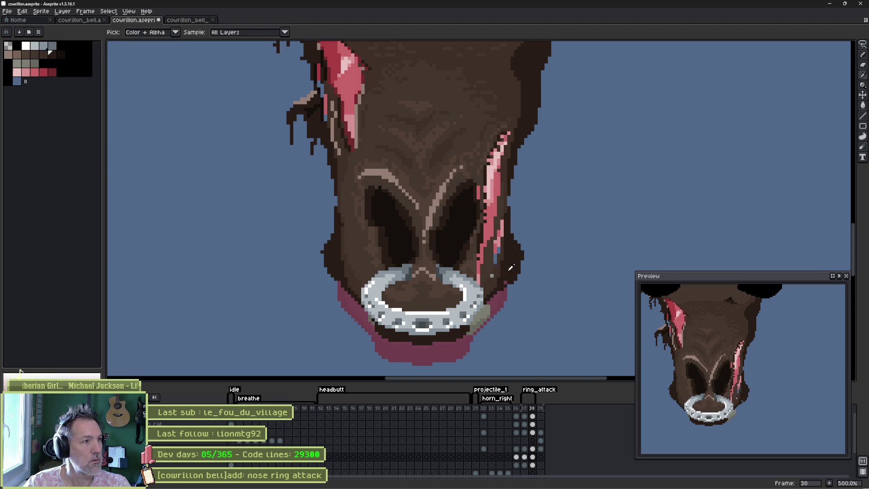
left_click(49, 54)
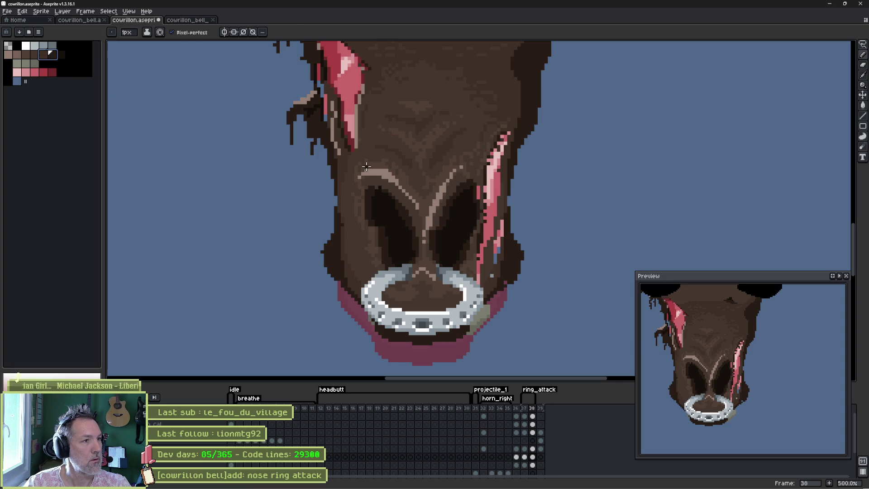
key("e")
left_click(507, 261)
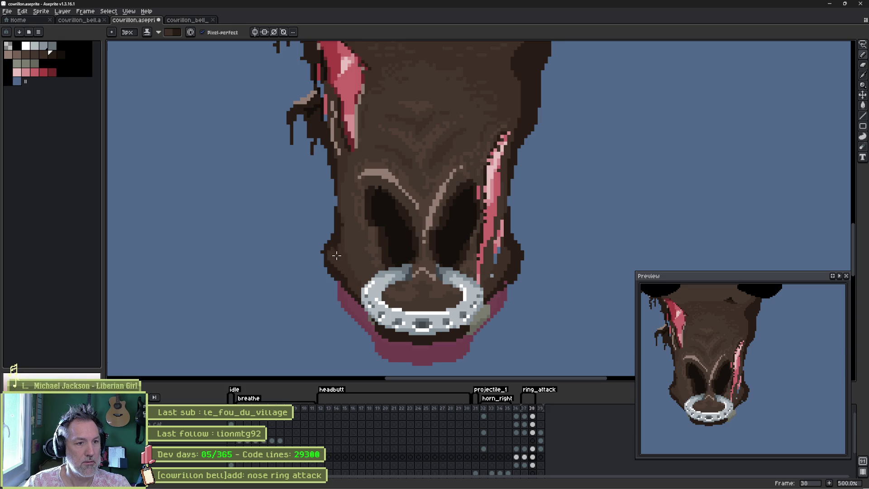
left_click(402, 203, "alt")
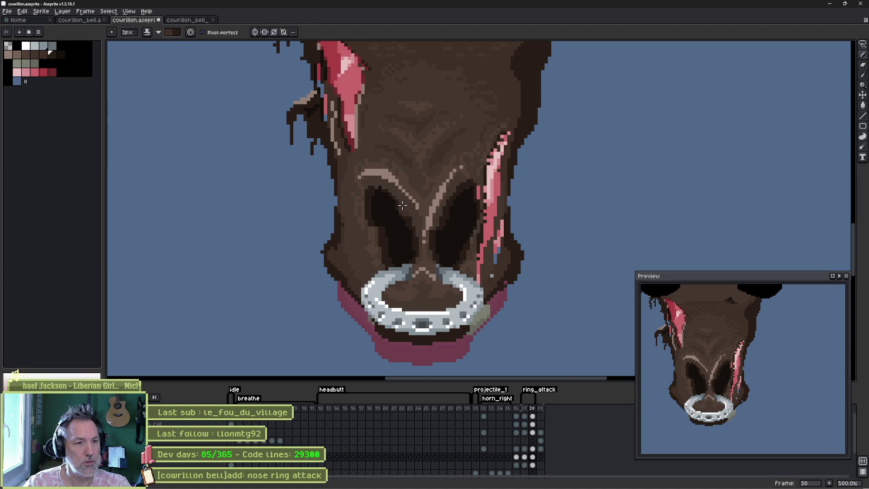
key("alt")
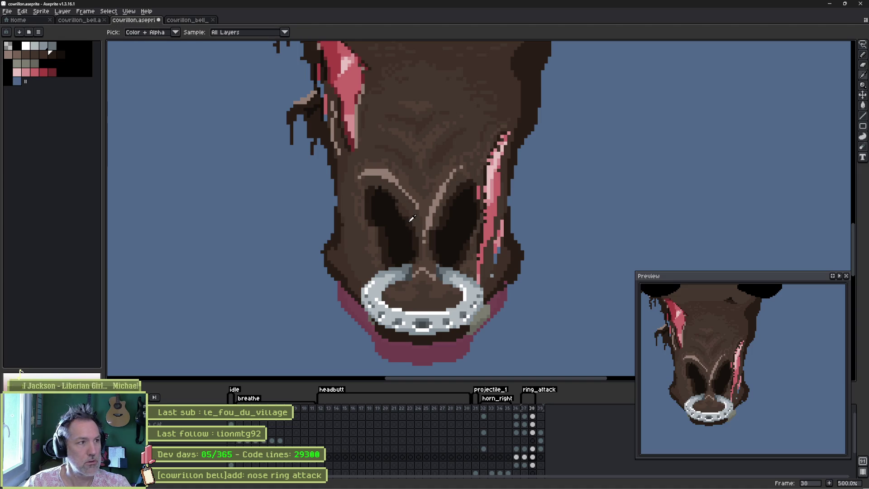
left_click(412, 219, "alt")
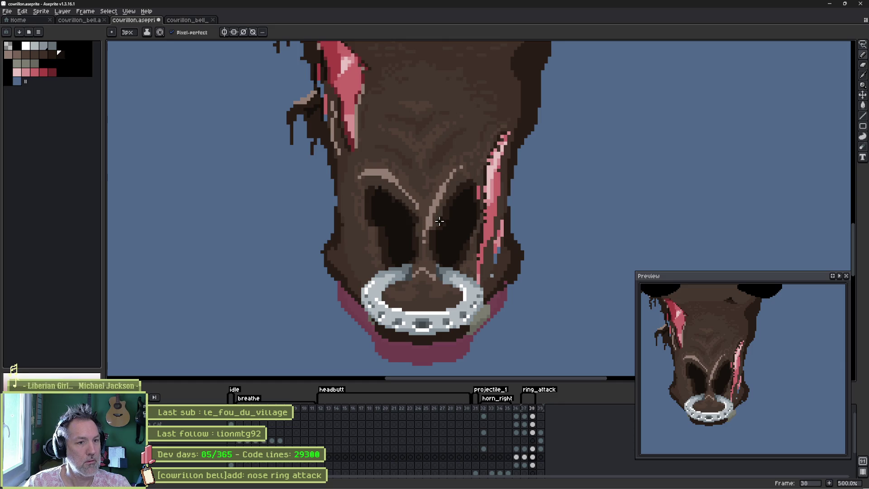
left_click(447, 189, "alt")
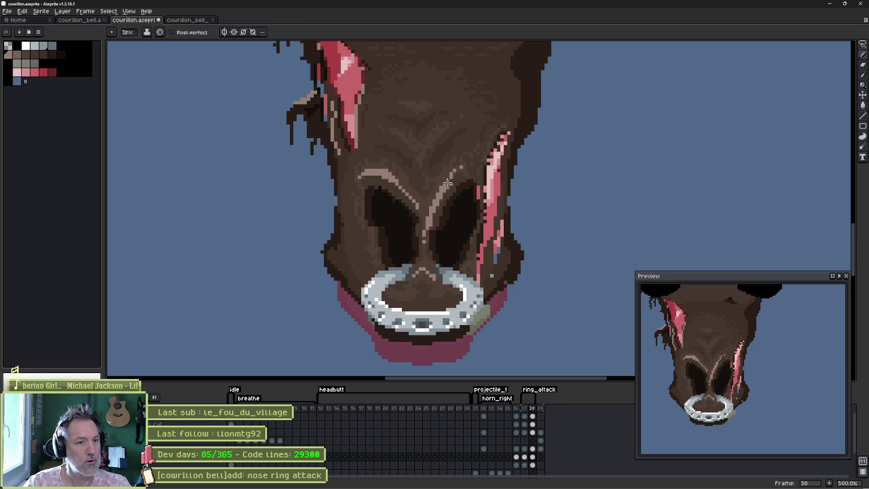
left_click_drag(452, 174, 430, 192)
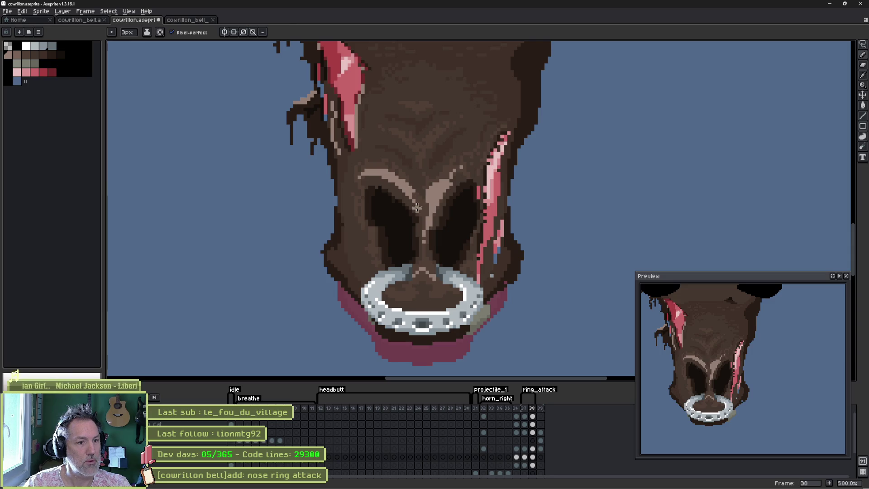
scroll(403, 193, "down", 2)
Step: With a 1px brush, pencil a dark line along the ridge between the nostrils
scroll(398, 192, "up", 3)
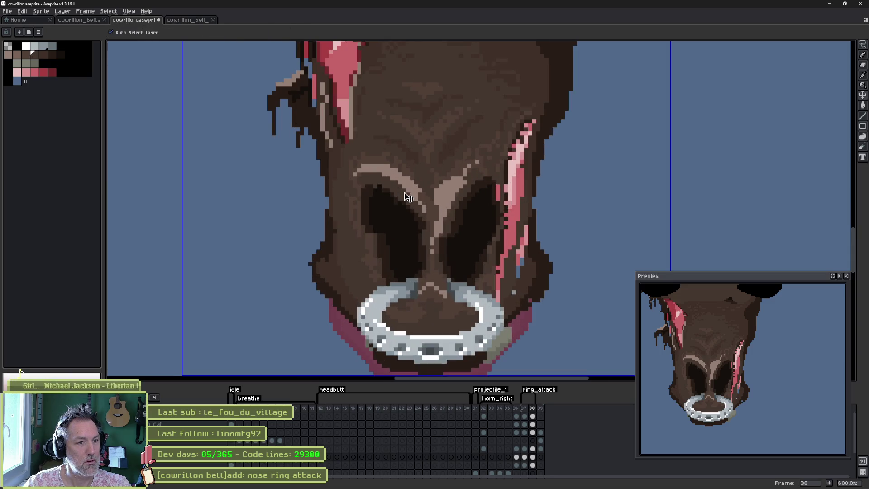
key("alt")
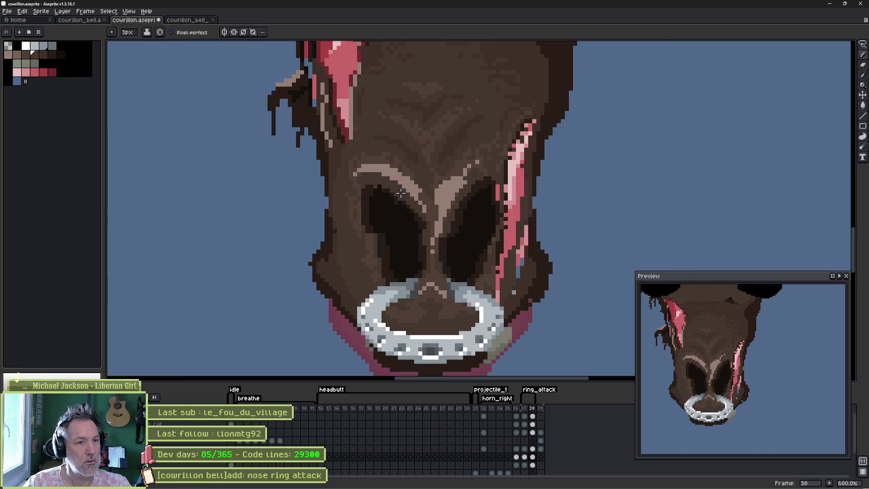
left_click(404, 190, "alt")
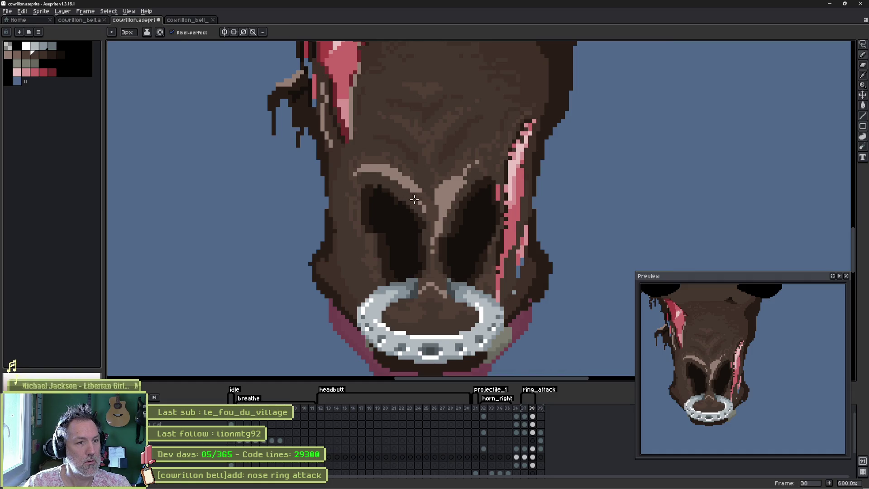
key("minus")
key("minus")
scroll(414, 193, "up", 2)
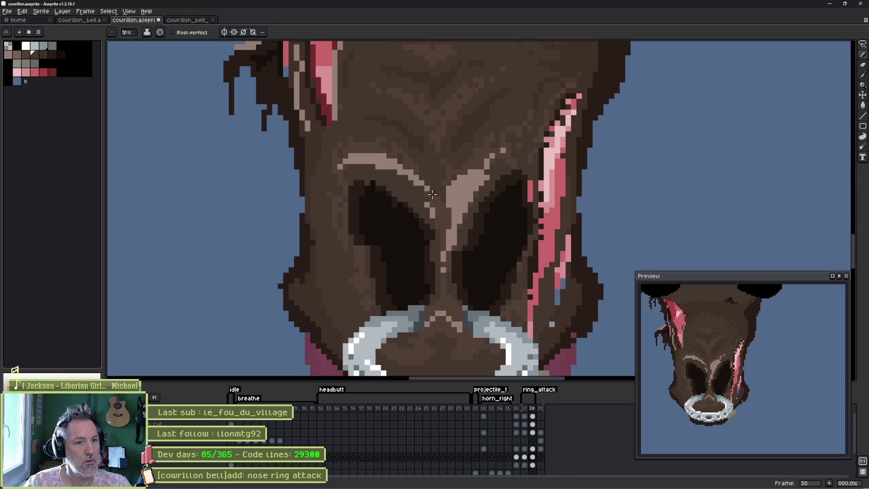
mouse_move(474, 186)
left_mouse_down()
mouse_move(454, 208)
mouse_move(461, 213)
mouse_move(447, 244)
mouse_move(449, 227)
left_mouse_up()
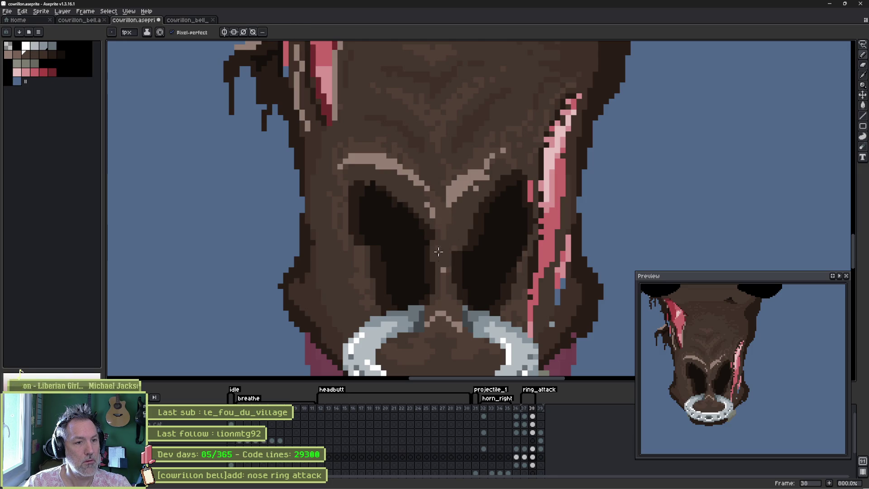
left_click_drag(448, 285, 446, 244)
Step: Darken the top and left edge of the right nostril and add lighter pixels inside it
left_click(475, 223, "alt")
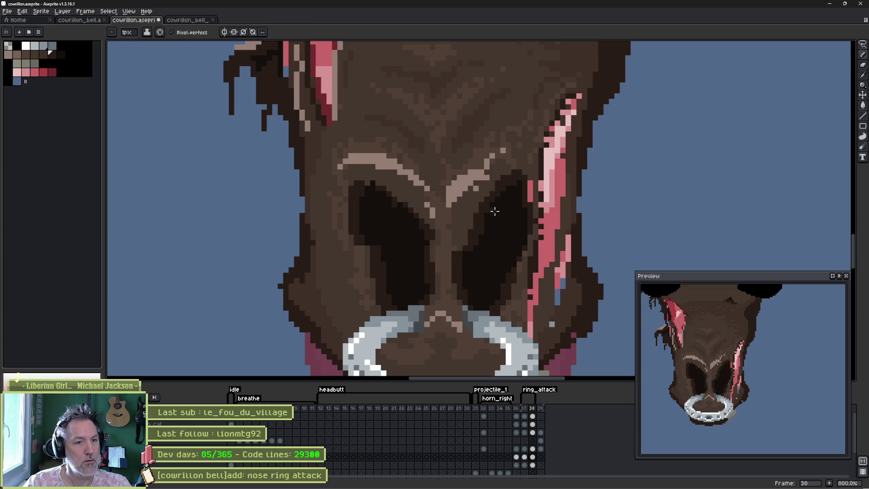
left_click(500, 199, "alt")
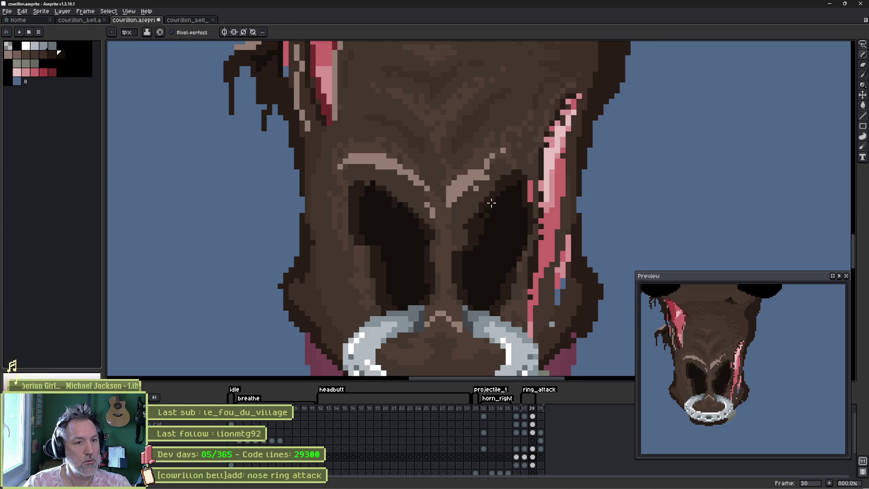
mouse_move(500, 197)
left_mouse_down()
mouse_move(464, 213)
mouse_move(511, 184)
left_mouse_up()
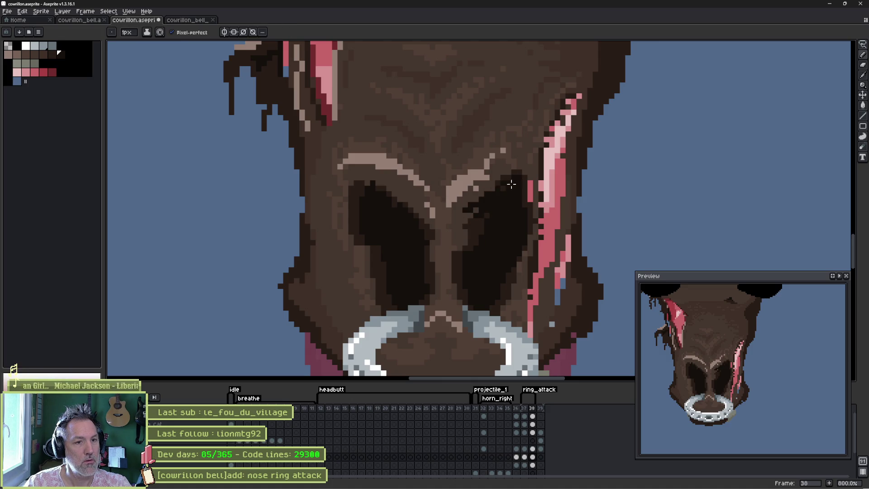
left_click_drag(473, 218, 466, 242)
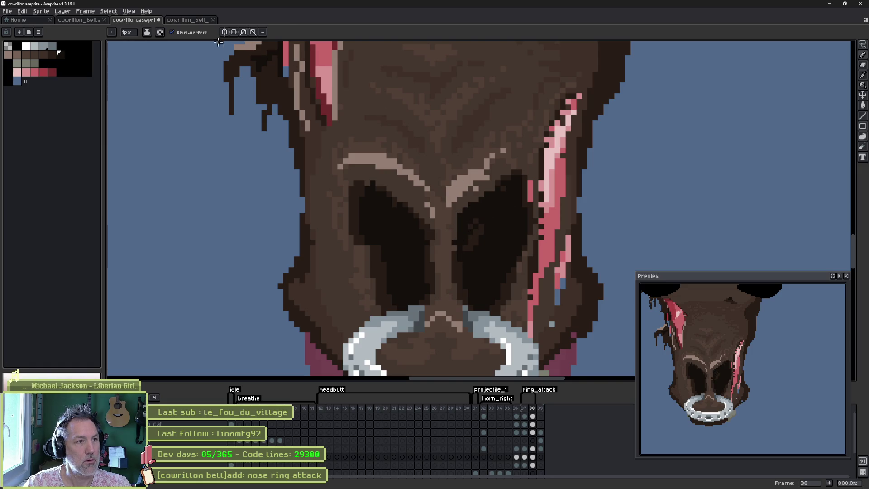
scroll(480, 234, "up", 1)
Step: Paint both nostril interiors dark, then select frames 37 and 38 to compare them
key("v")
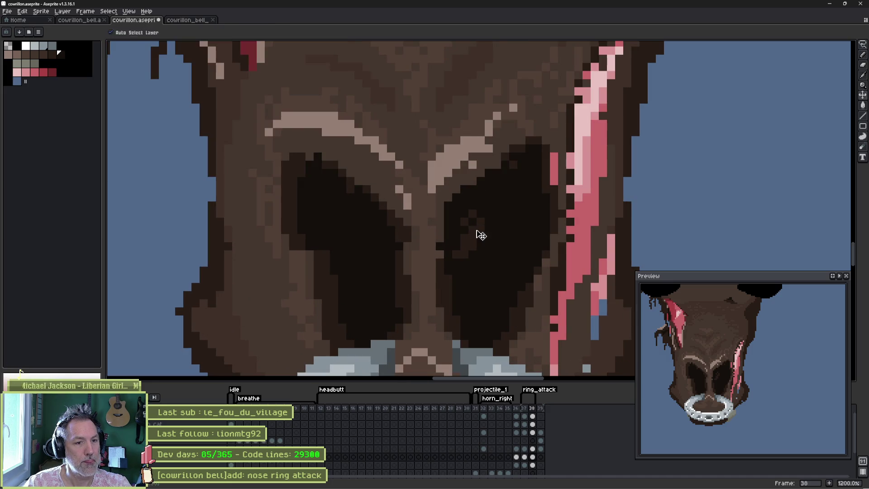
key("b")
mouse_move(481, 235)
left_mouse_down()
mouse_move(466, 245)
mouse_move(467, 270)
left_mouse_up()
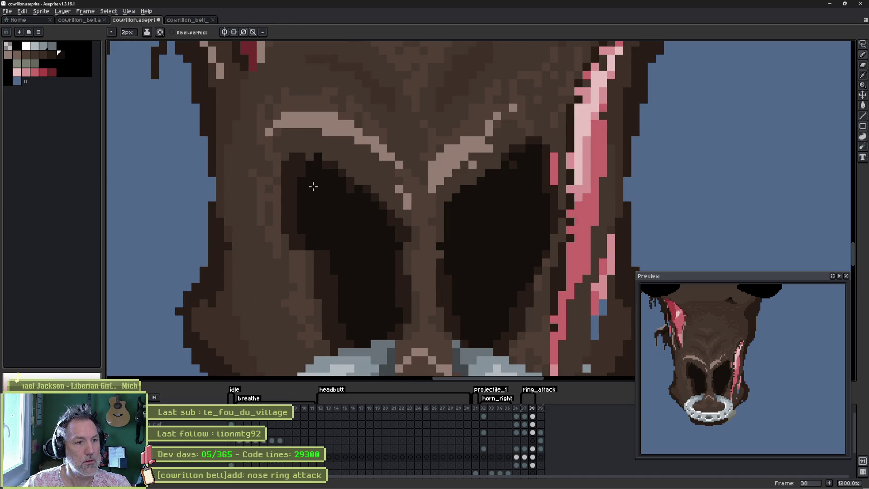
mouse_move(313, 187)
left_mouse_down()
mouse_move(374, 188)
mouse_move(355, 175)
mouse_move(391, 213)
left_mouse_up()
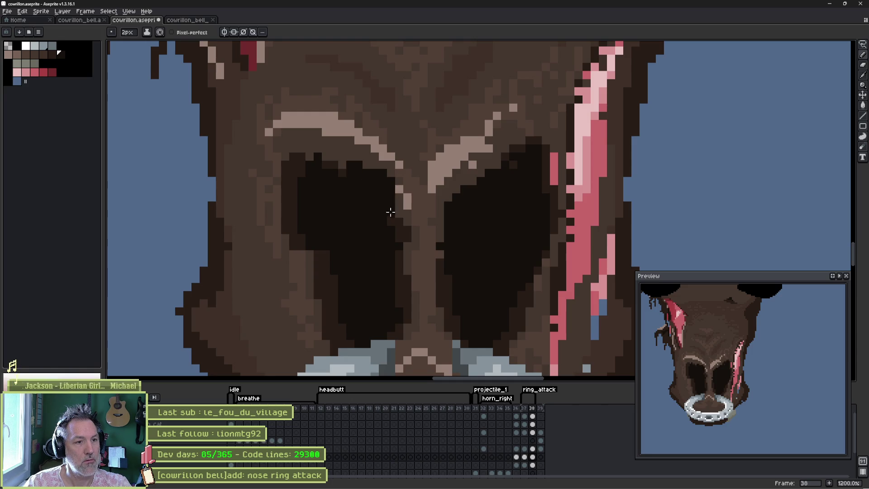
left_click_drag(377, 262, 365, 217)
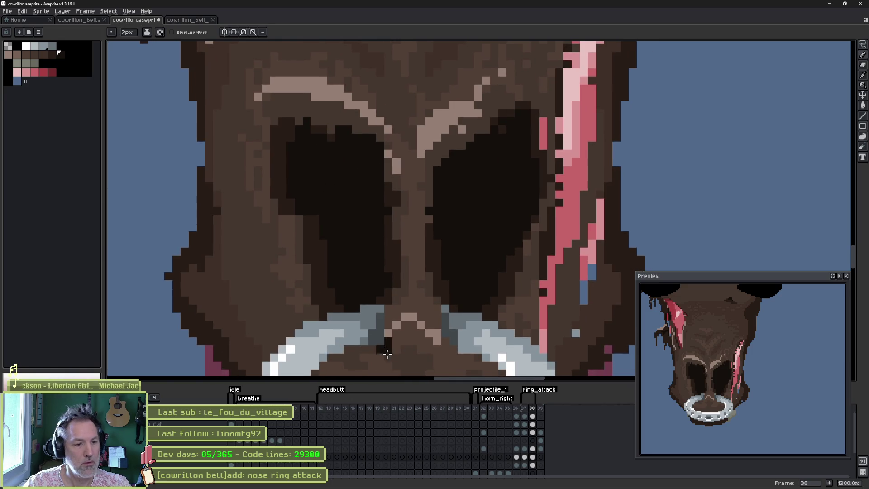
left_click_drag(525, 410, 534, 411)
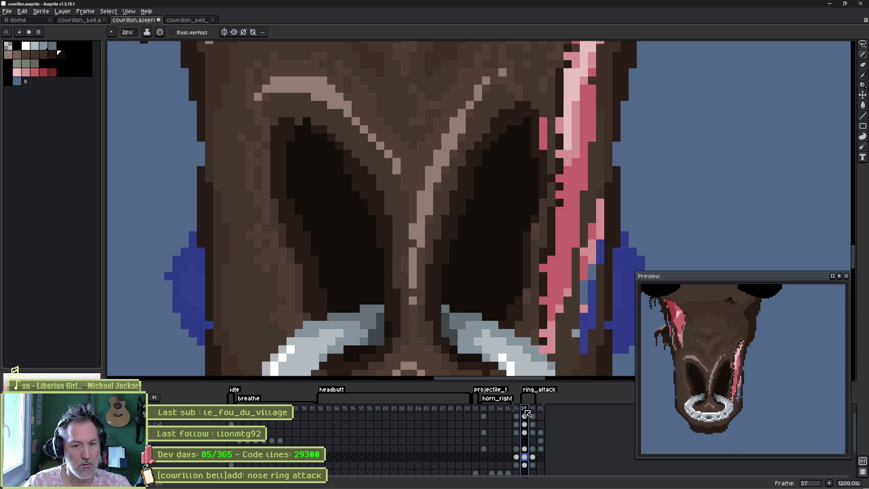
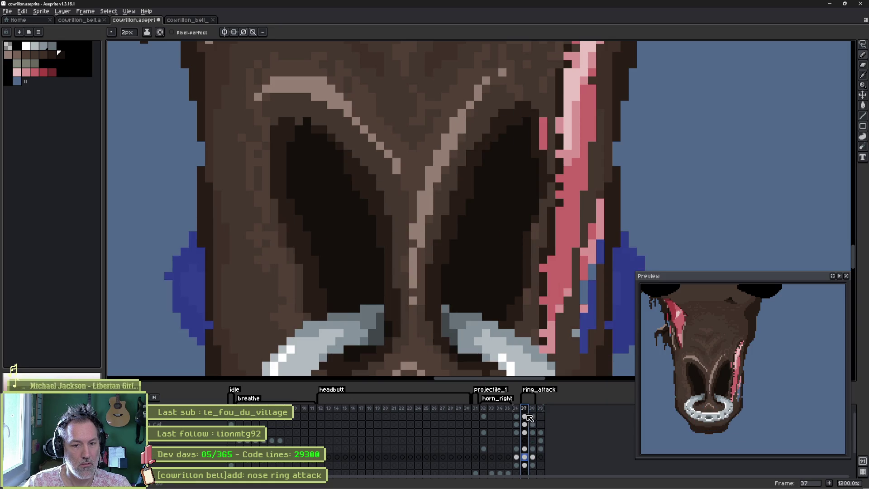
Step: On frame 38, darken the left nostril's left edge and top row with a 1px brown pencil
key("Return")
key("alt")
key("b")
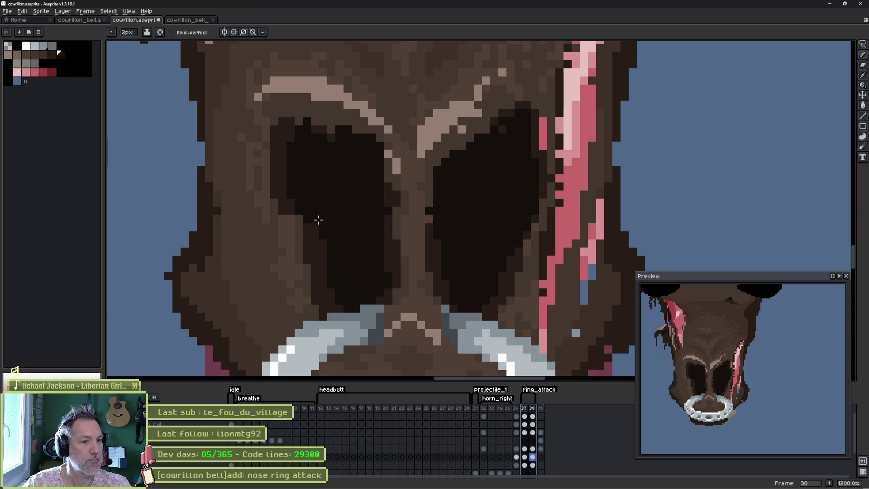
key("minus")
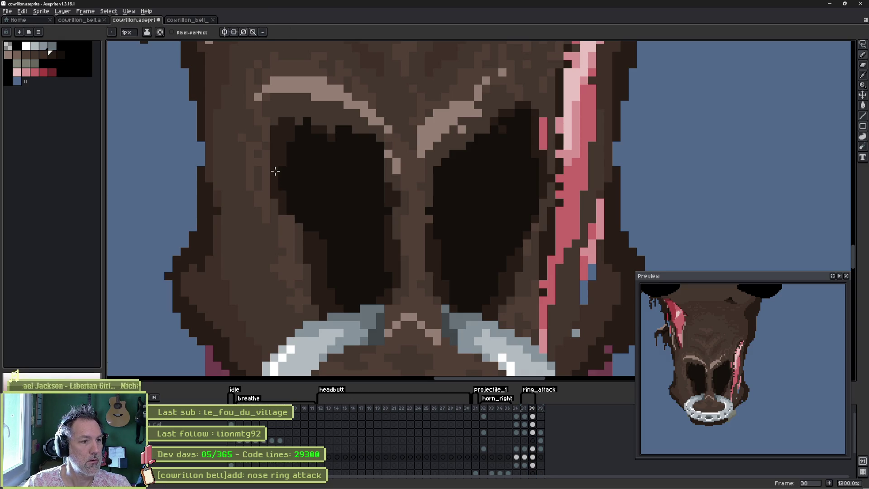
mouse_move(278, 196)
left_mouse_down()
mouse_move(305, 237)
mouse_move(270, 176)
mouse_move(273, 136)
left_mouse_up()
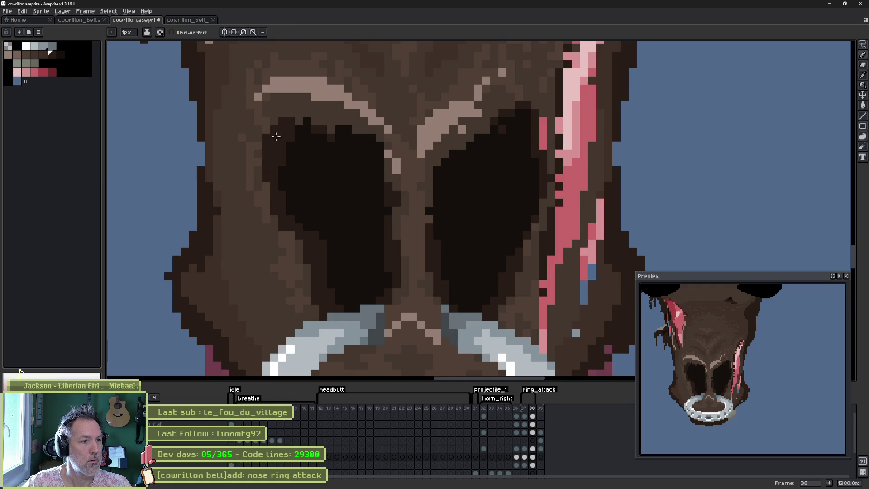
key("i")
key("b")
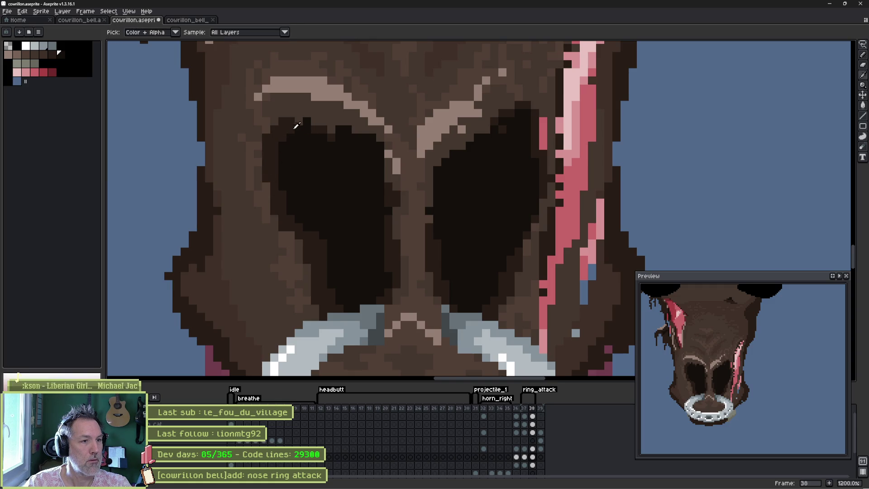
left_click(293, 122, "alt")
left_click_drag(291, 120, 360, 135)
left_click(338, 140, "alt")
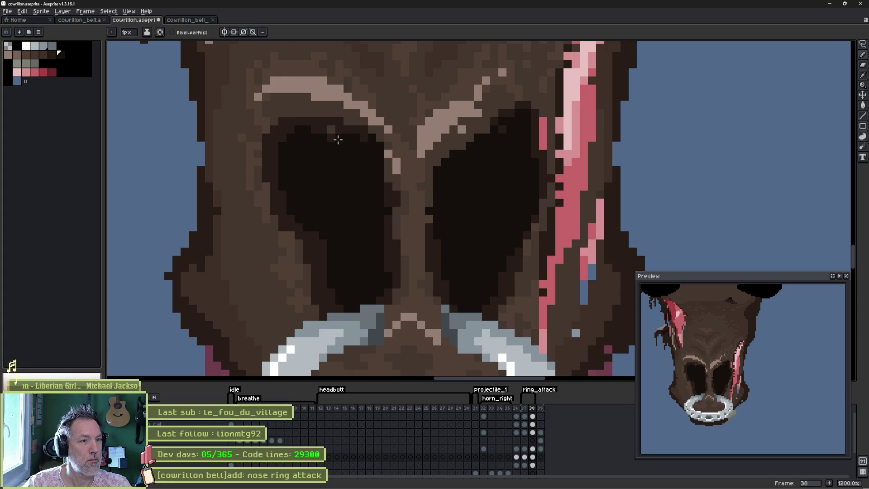
left_click(341, 129, "alt")
Step: Redo the dark stroke beside the left nostril and sample progressively darker browns from the sprite
key("alt")
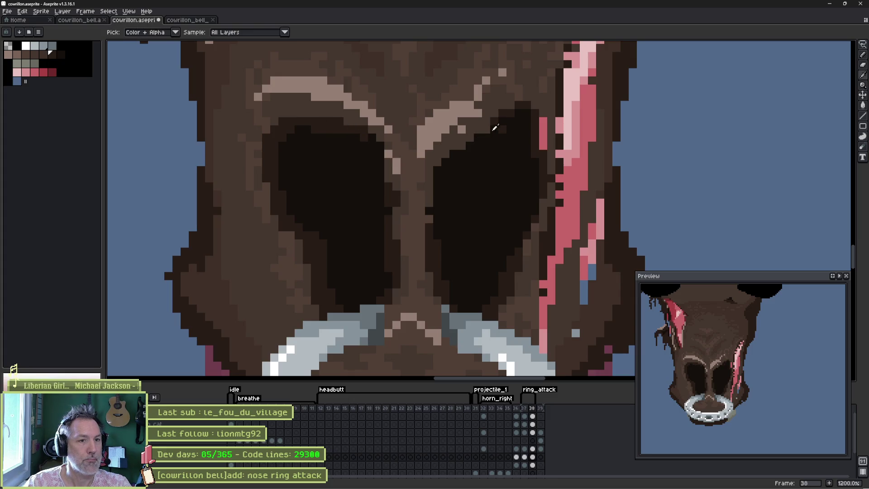
left_click_drag(503, 115, 454, 150)
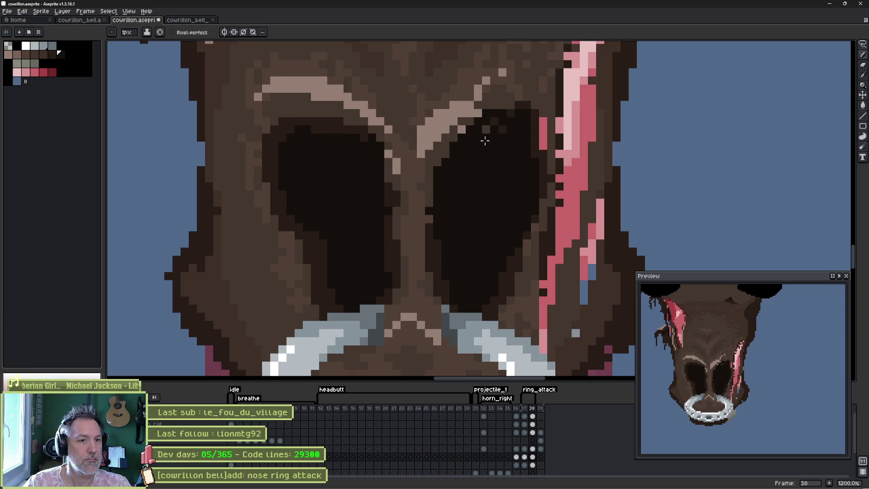
key("ctrl+z")
left_click(513, 109, "alt")
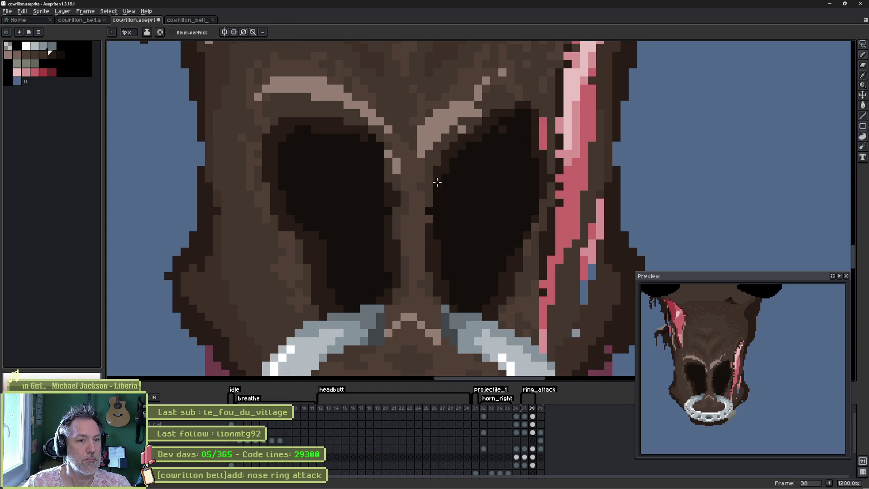
left_click(429, 209, "alt")
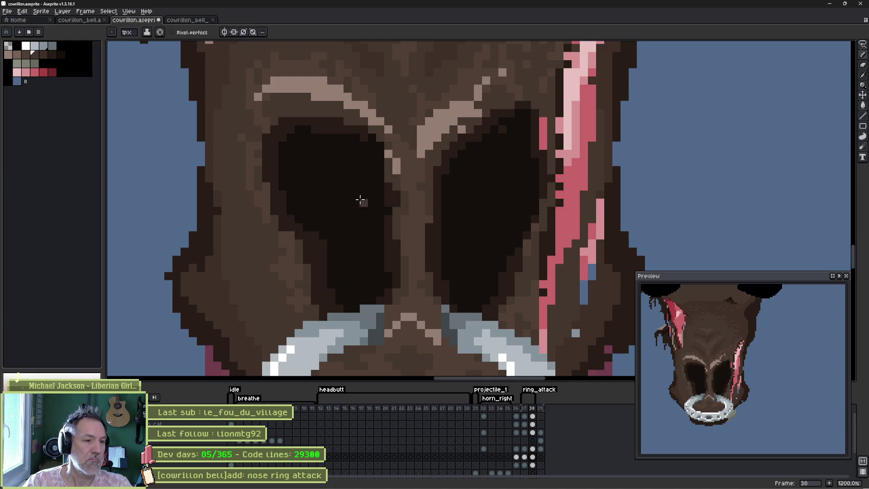
left_click(314, 207, "alt")
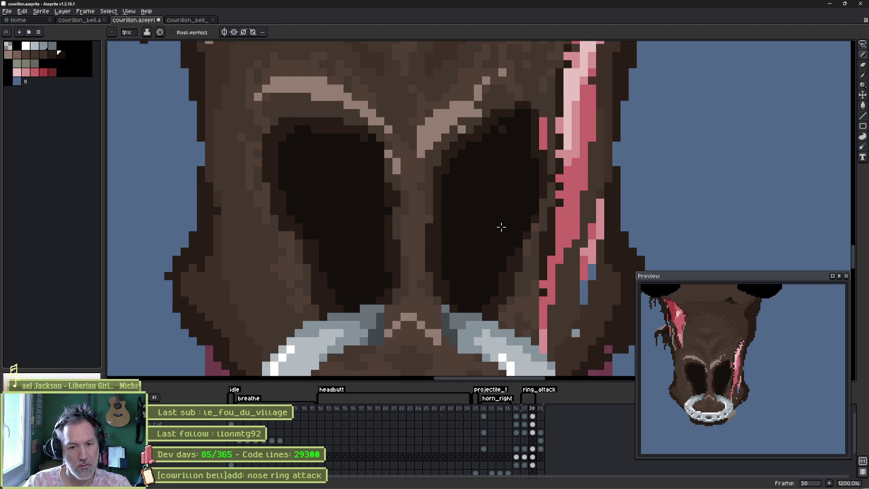
Step: Lasso the right nostril's edge pixels and shift them to the right
key("q")
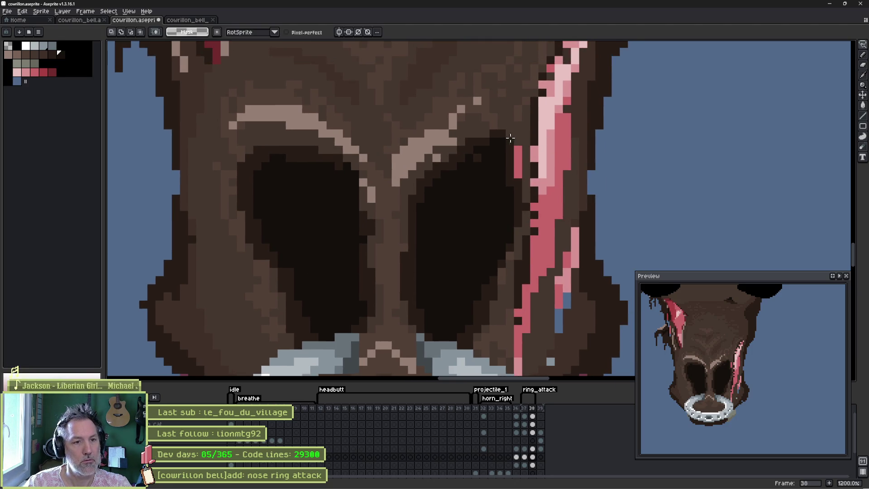
mouse_move(502, 142)
left_mouse_down()
mouse_move(542, 133)
mouse_move(538, 200)
mouse_move(504, 220)
left_mouse_up()
left_click_drag(536, 167, 560, 166)
key("ctrl+d")
Step: Repaint the grey and pink pixels along the right nostril edge in dark brown
key("i")
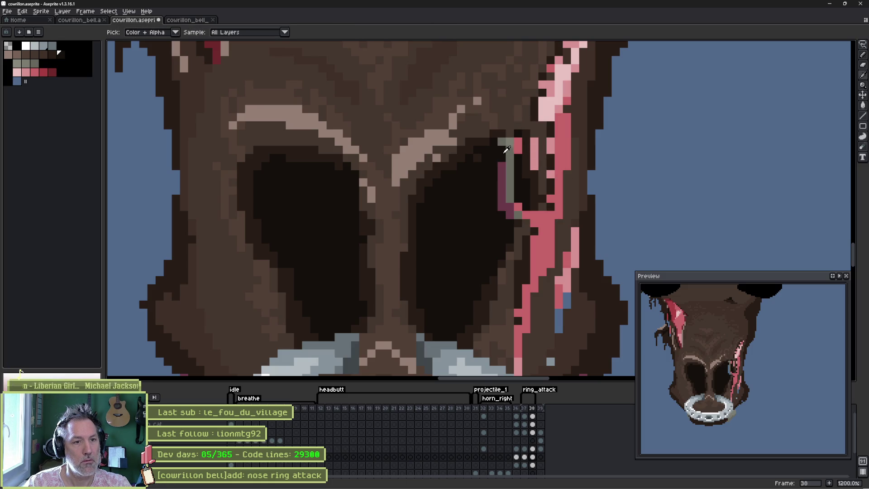
key("b")
left_click_drag(508, 141, 516, 220)
mouse_move(501, 163)
left_mouse_down()
mouse_move(502, 213)
mouse_move(540, 217)
left_mouse_up()
left_click(527, 212, "alt")
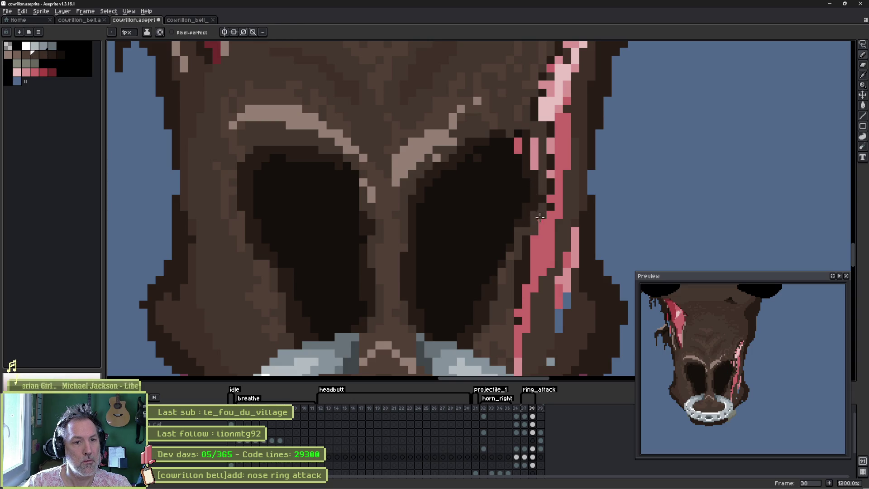
left_click(537, 229, "alt")
left_click(529, 247)
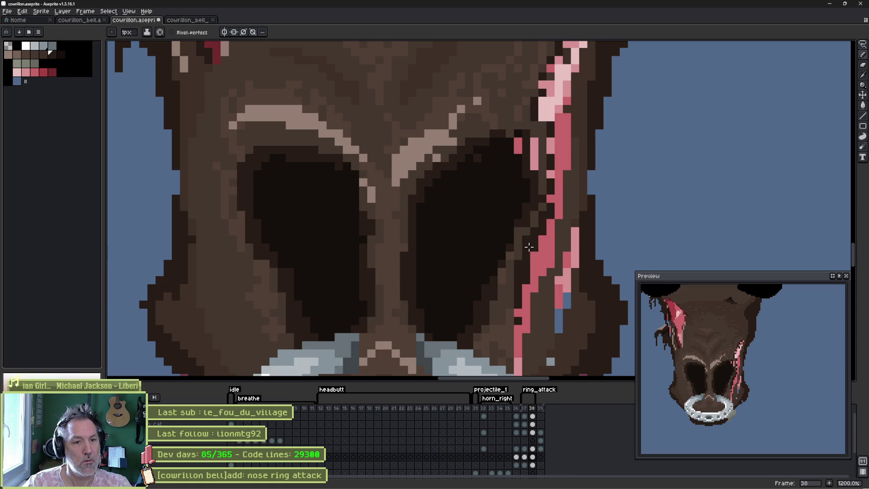
left_click(519, 141)
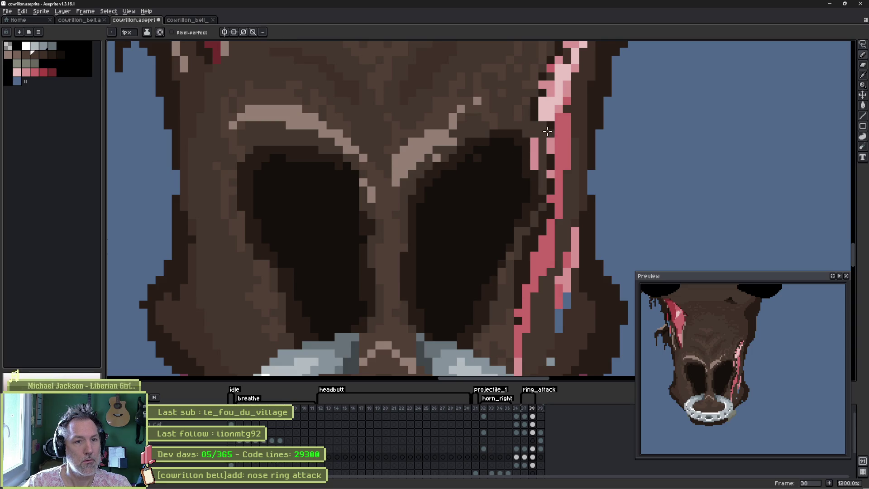
left_click(482, 167, "alt")
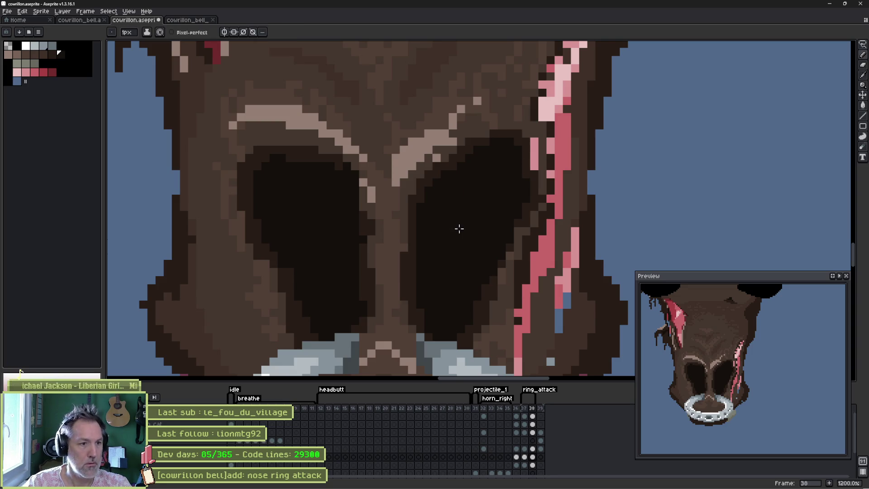
left_click(348, 166, "alt")
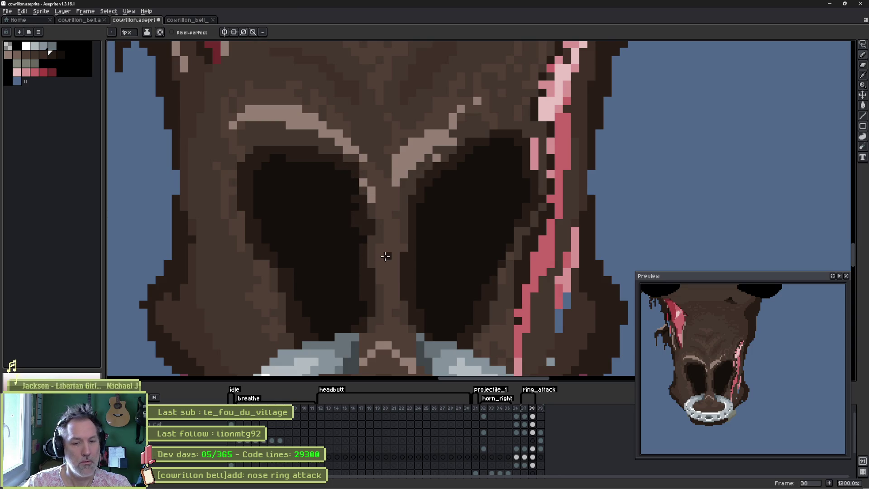
left_click_drag(524, 408, 535, 410)
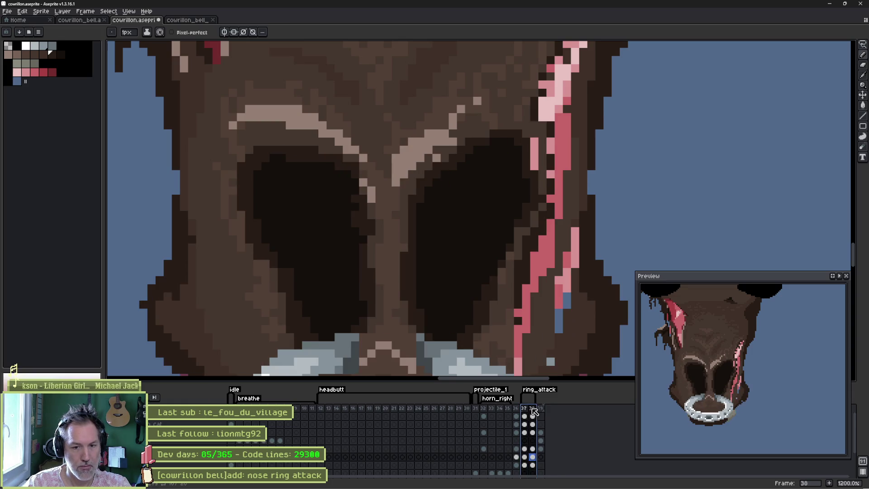
Step: Compare frames 37 and 38, then bring frame 38's nose ring into view
key("Left")
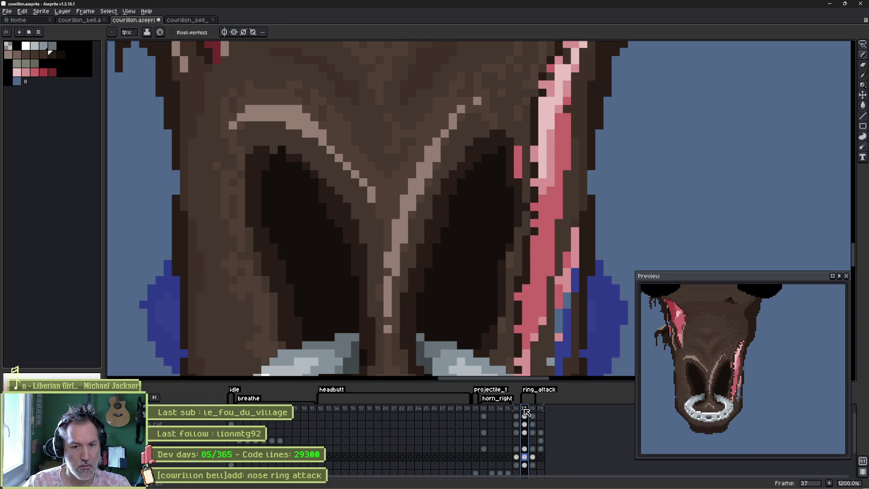
key("Right")
key("Left")
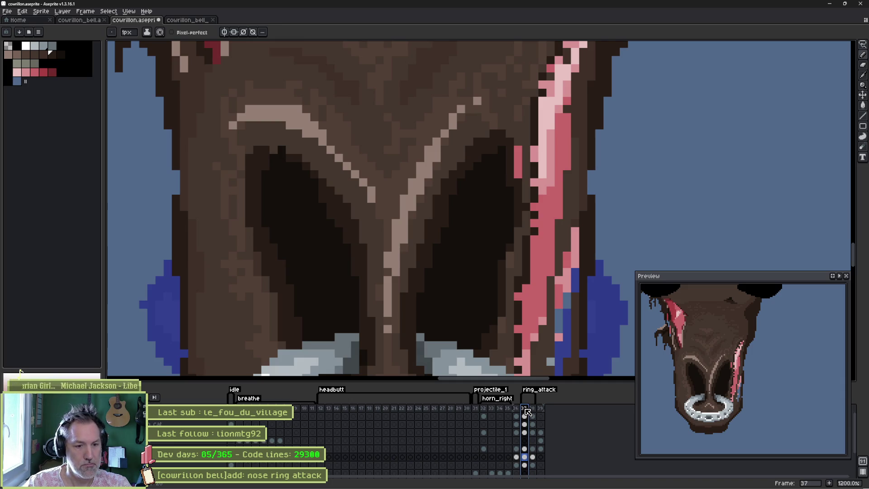
left_click_drag(443, 287, 436, 156)
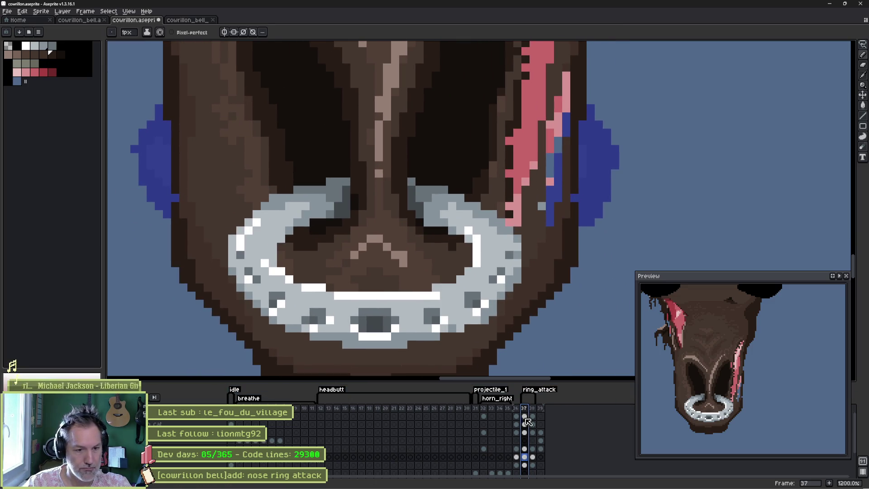
left_click(534, 459)
Step: Move the nose ring layer higher on the muzzle, undoing an accidental muzzle move
key("v")
left_click_drag(407, 317, 395, 286)
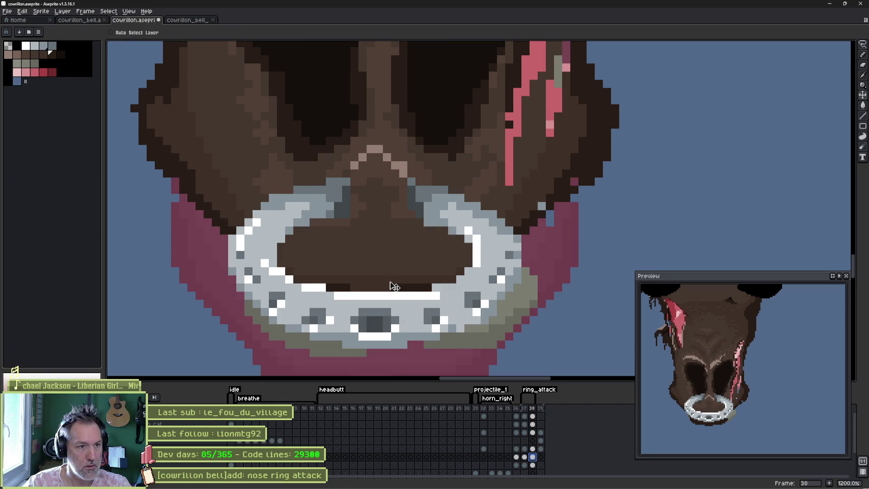
key("ctrl+z")
key("b")
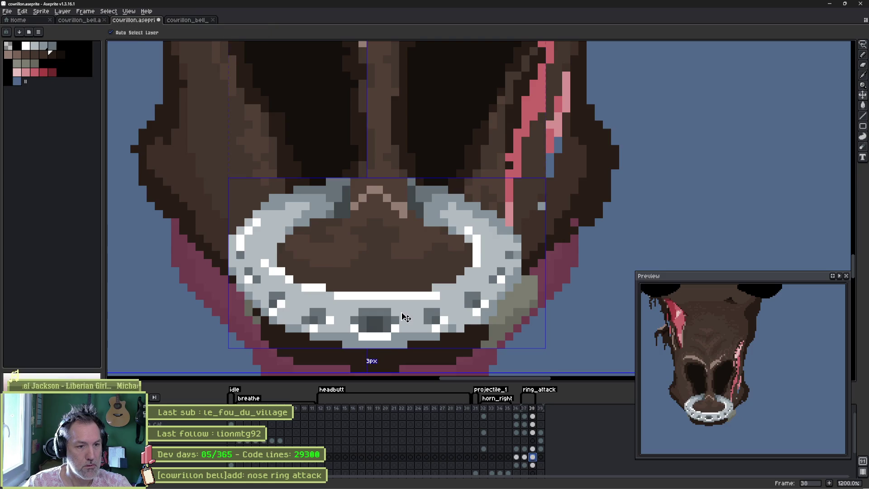
left_click(403, 315, "ctrl")
key("v")
left_click_drag(403, 311, 407, 282)
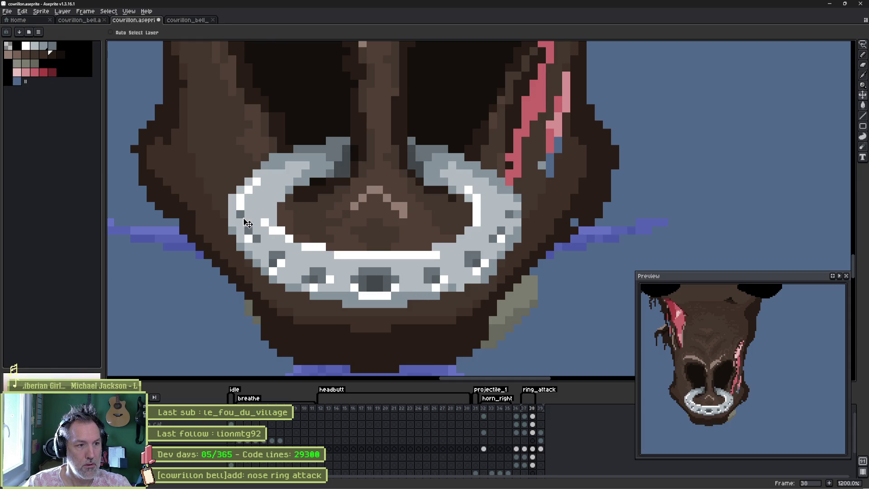
Step: Lasso the nose ring, lift it one more pixel, and commit
key("q")
mouse_move(222, 216)
left_mouse_down()
mouse_move(295, 205)
mouse_move(546, 222)
mouse_move(214, 303)
mouse_move(213, 281)
left_mouse_up()
left_click_drag(384, 277, 381, 255)
key("Return")
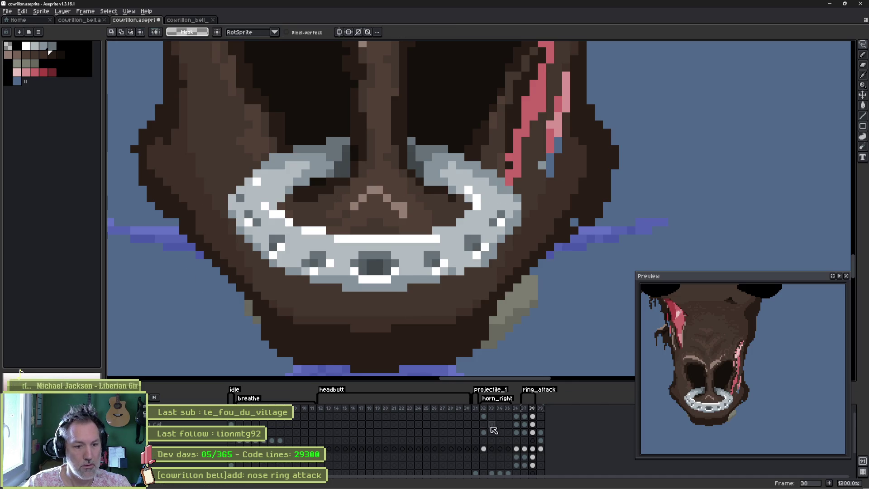
Step: Insert a new frame 39 after frame 37 in ring_attack and check it against frame 38
left_click(525, 409)
key("alt+n")
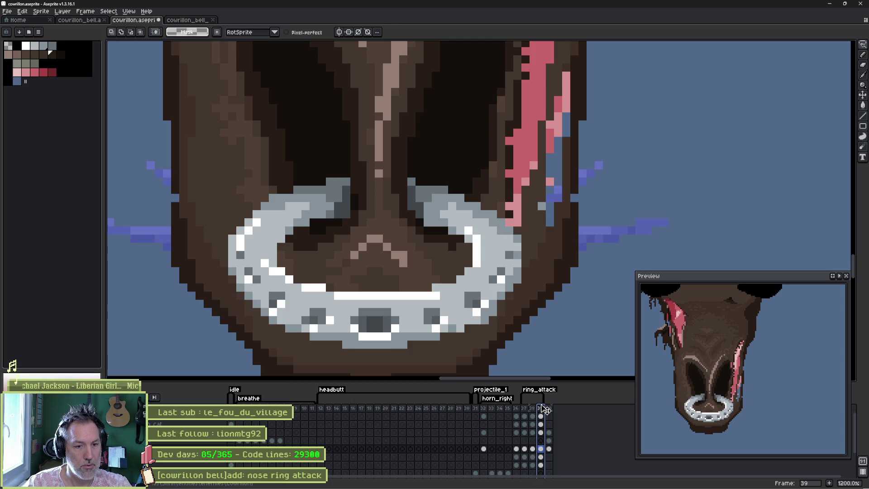
left_click(543, 410)
left_click(535, 410)
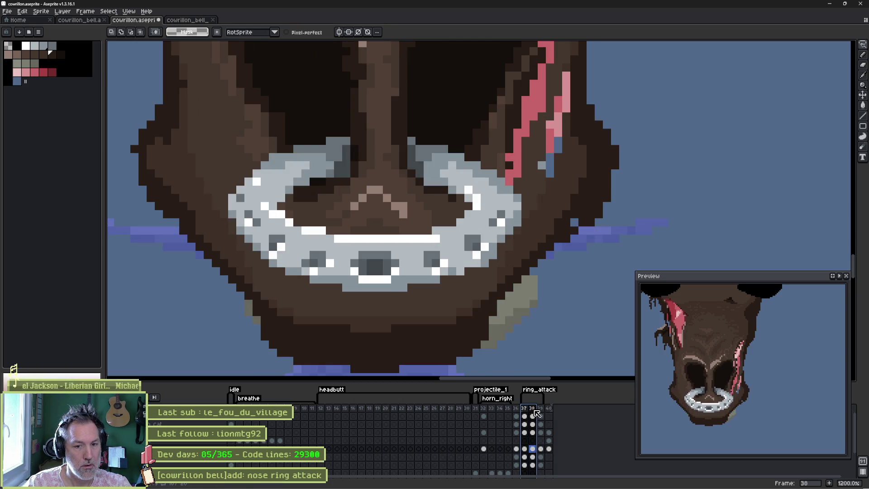
left_click(541, 449)
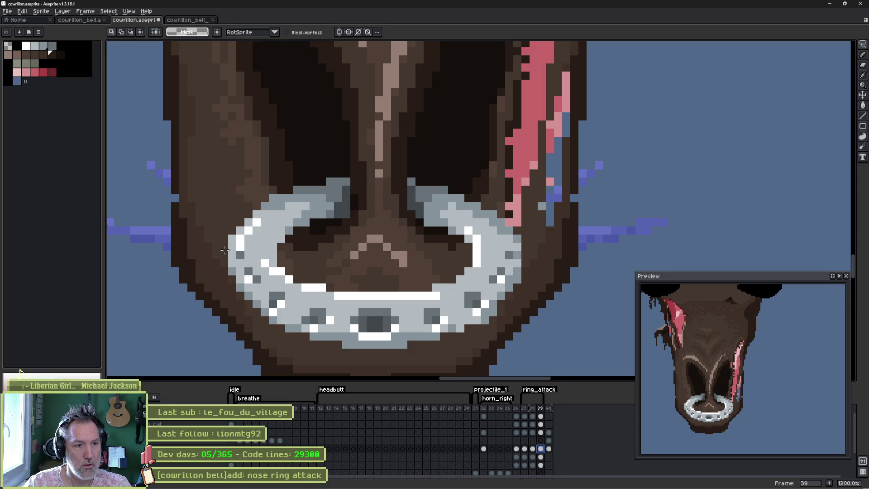
Step: On frame 39, lasso the nose ring and raise it a pixel at a time, committing each move
key("Up")
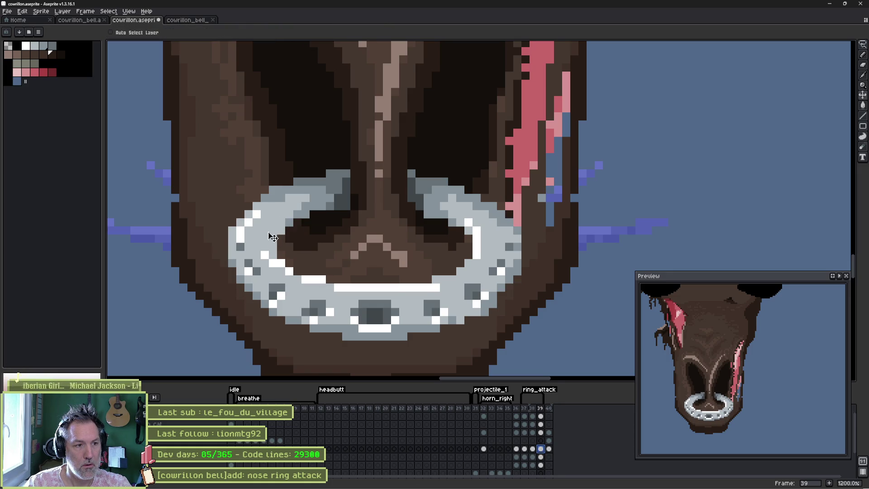
mouse_move(224, 239)
left_mouse_down()
mouse_move(274, 233)
mouse_move(457, 256)
mouse_move(507, 230)
mouse_move(536, 292)
mouse_move(303, 361)
mouse_move(212, 271)
mouse_move(225, 239)
left_mouse_up()
left_click_drag(388, 286, 390, 269)
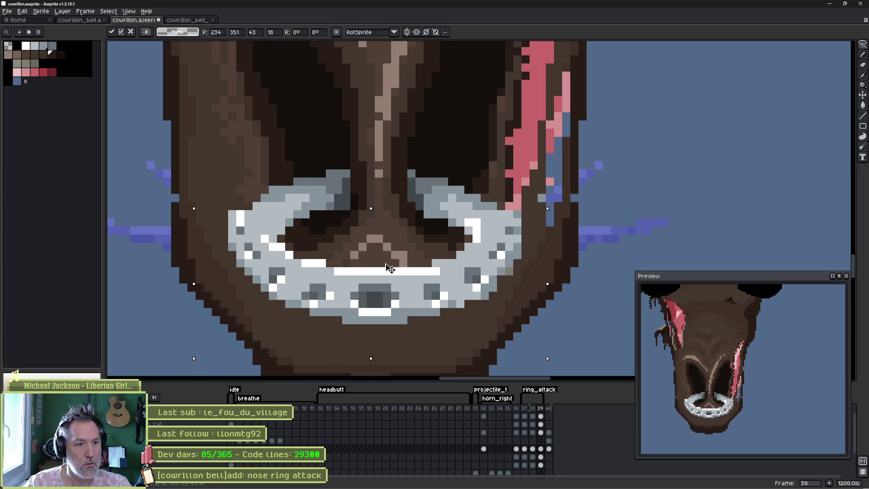
key("Return")
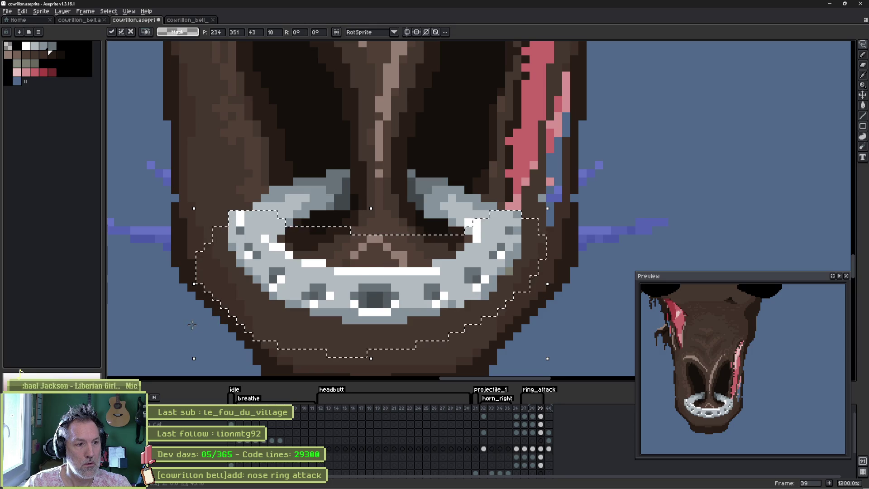
mouse_move(191, 329)
left_mouse_down()
mouse_move(279, 259)
mouse_move(489, 253)
mouse_move(227, 353)
mouse_move(195, 333)
left_mouse_up()
left_click_drag(369, 334, 368, 326)
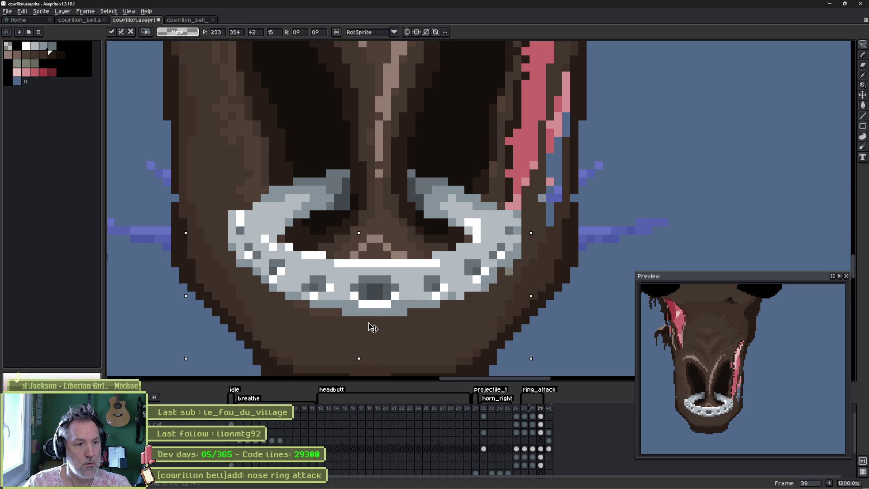
key("Return")
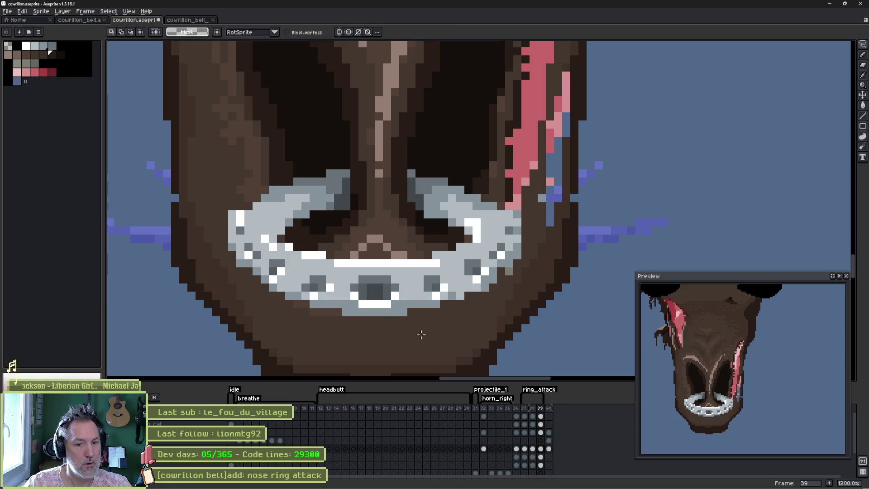
Step: Step through frames 37 to 40 and play the ring_attack animation to review
left_click(542, 449)
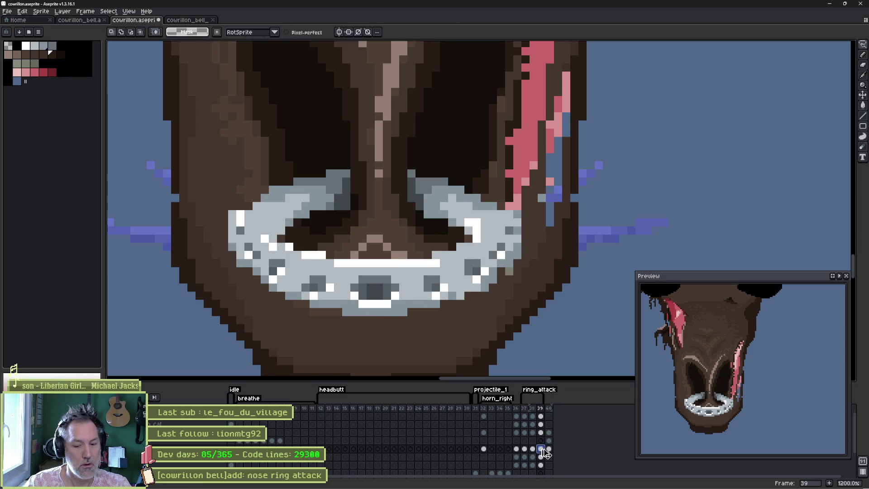
left_click(536, 449)
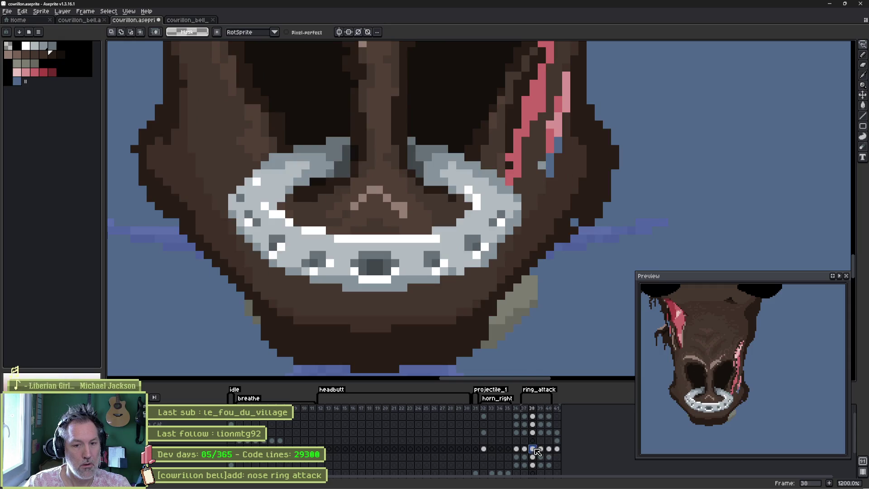
left_click(526, 449)
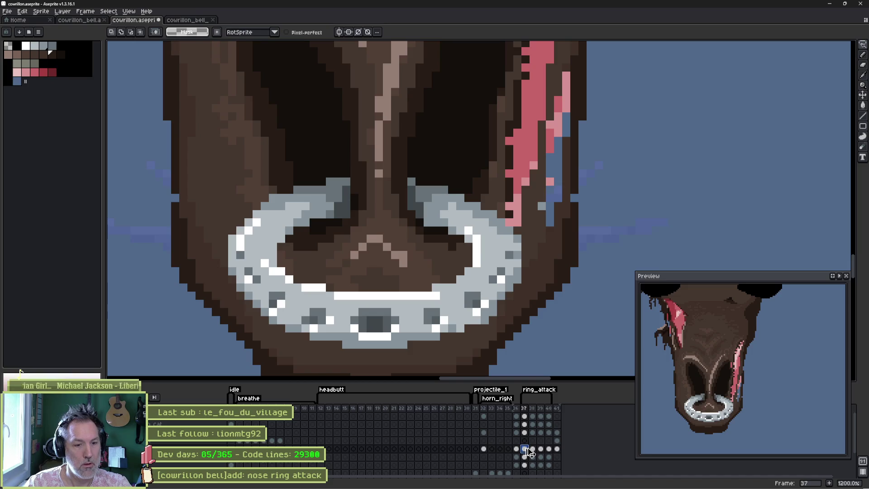
left_click(550, 449)
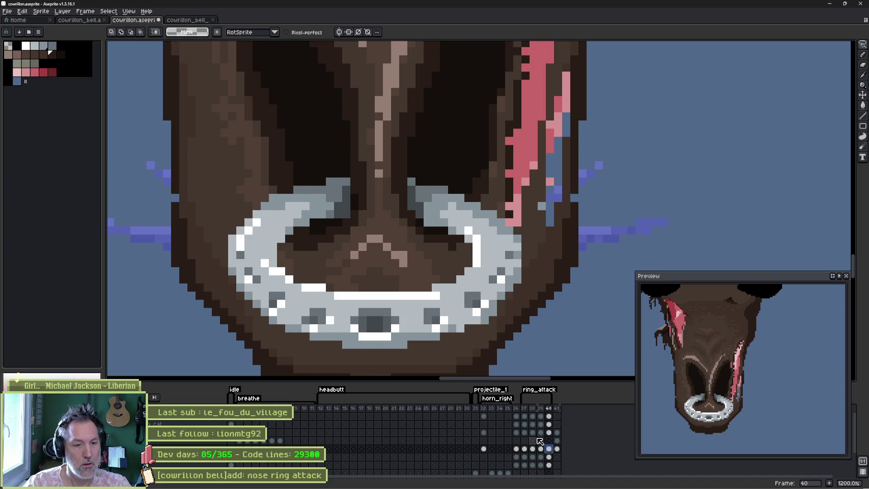
left_click(525, 409)
key("Return")
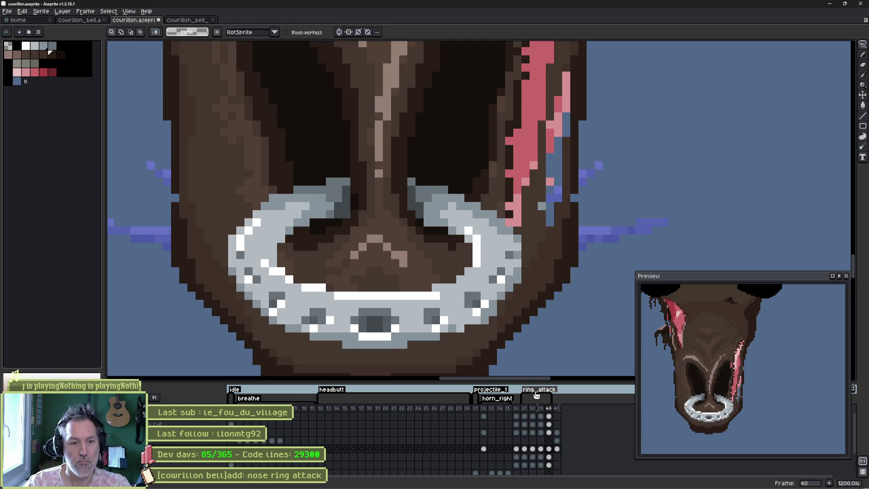
right_click(536, 395)
key("Escape")
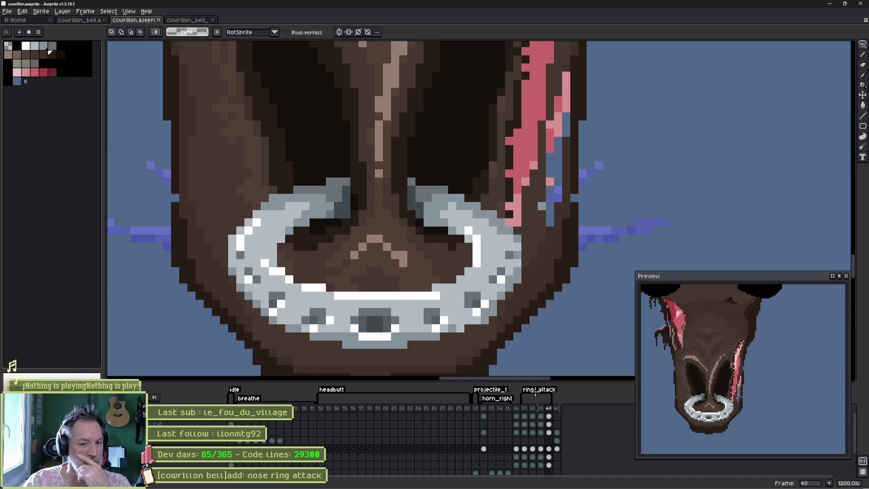
Step: Insert another new frame after frame 37
left_click(524, 449)
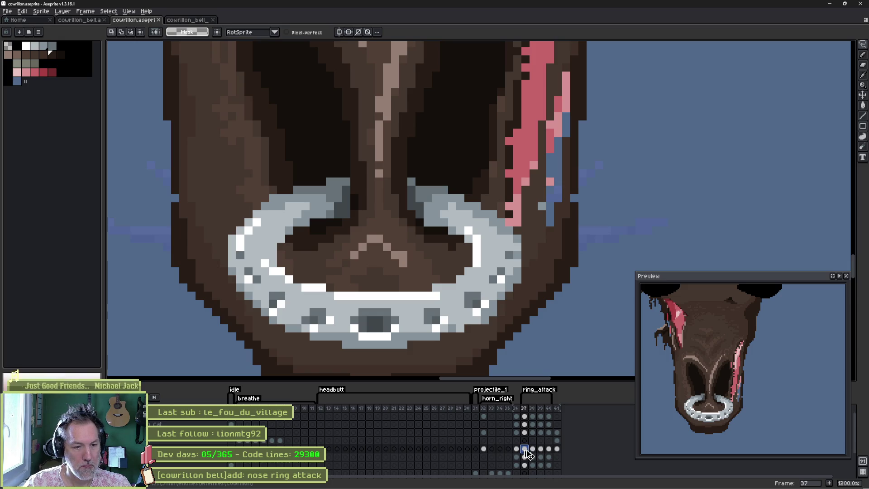
key("alt+n")
key("alt+n")
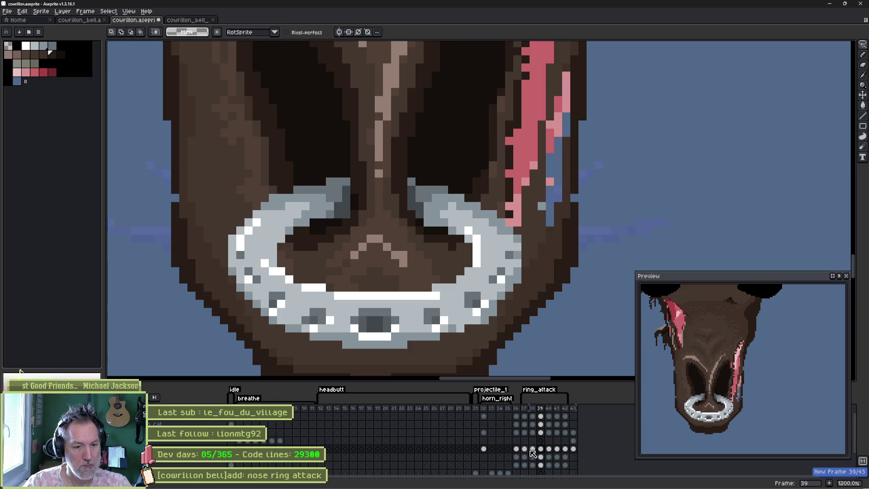
left_click(535, 449)
Step: Zoom out and erase the stray black pixel near the nostrils
scroll(445, 189, "down", 2)
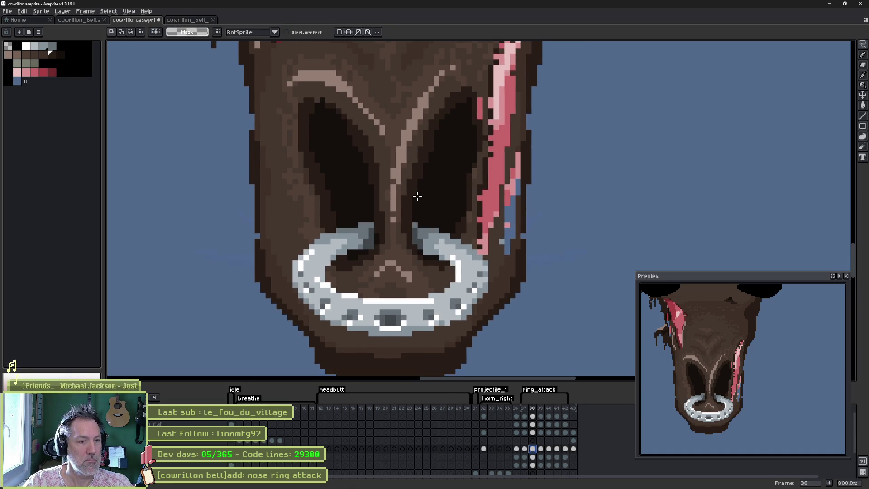
key("b")
left_click(318, 138)
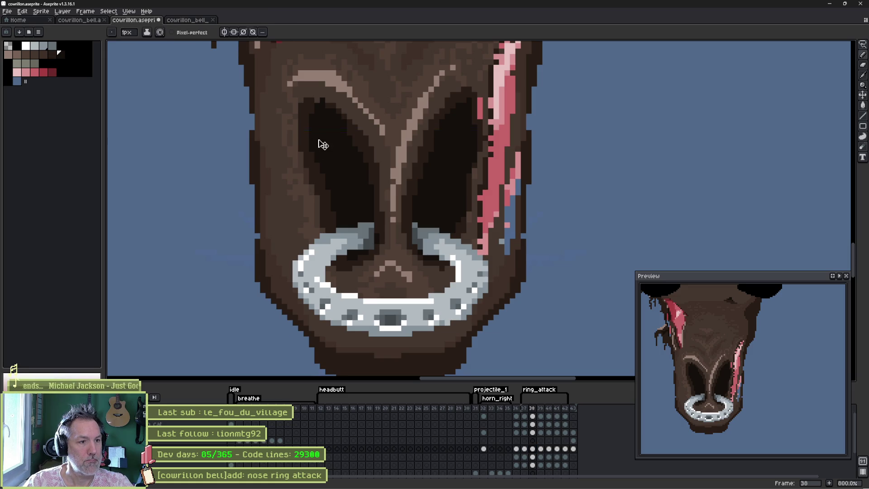
key("ctrl")
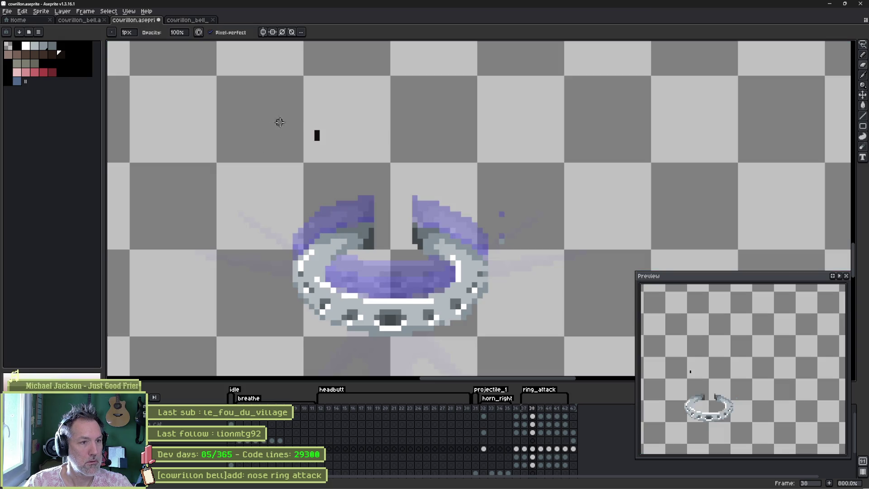
right_click(317, 135)
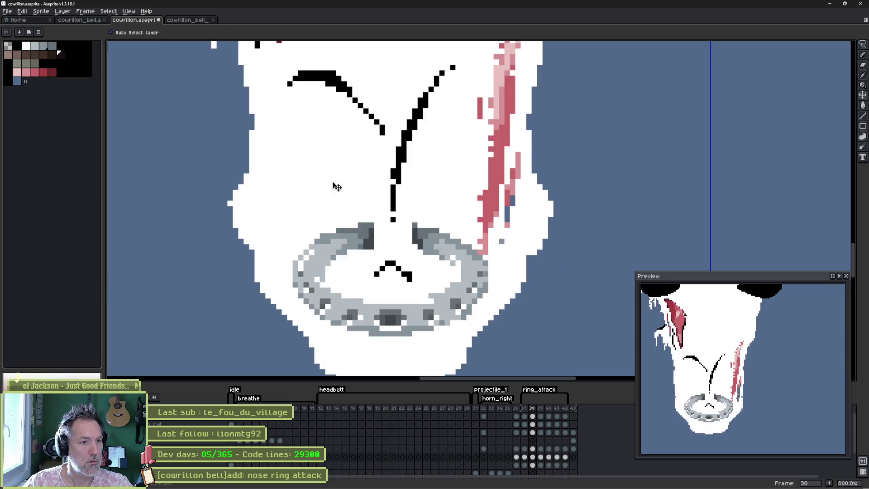
Step: With a 2px dark-brown pencil, darken the left nostril's left edge, comparing frames 39 and 40
key("plus")
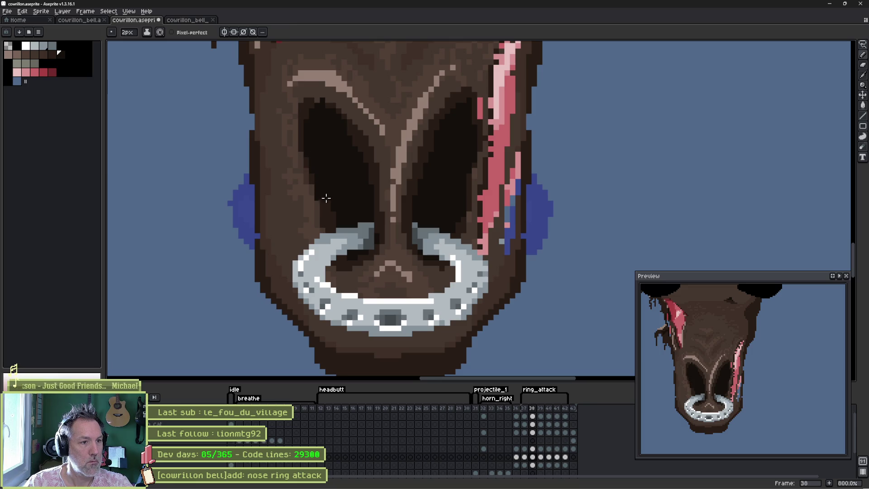
left_click(306, 109, "alt")
mouse_move(303, 112)
left_mouse_down()
mouse_move(301, 146)
mouse_move(319, 214)
left_mouse_up()
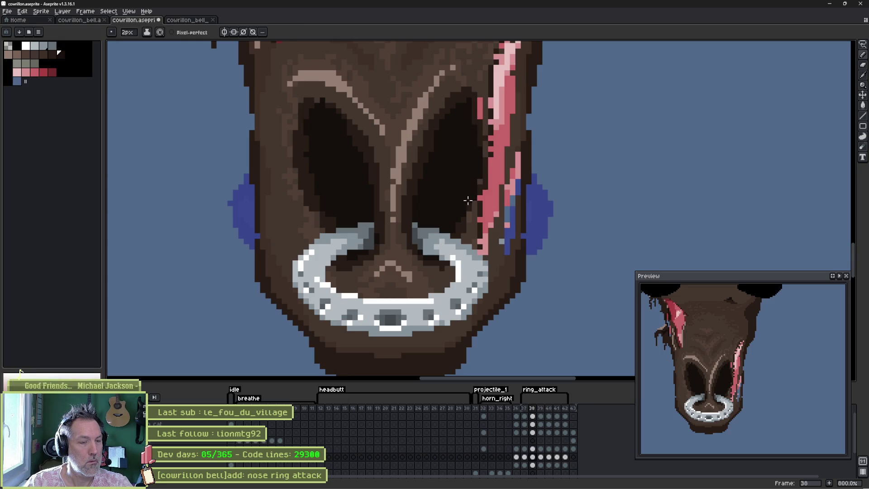
key("Right")
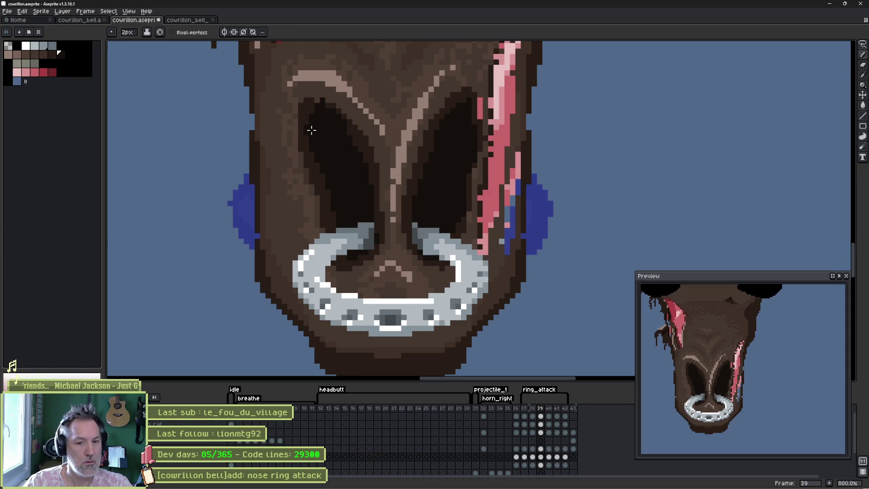
key("Right")
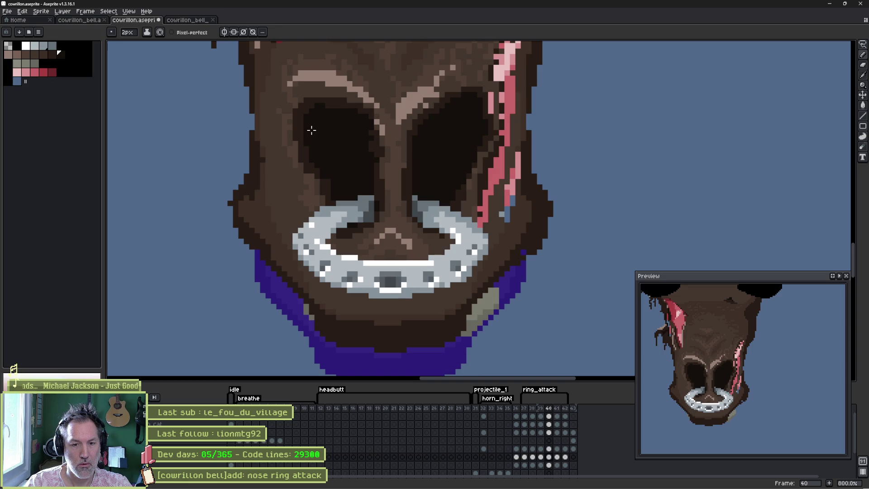
key("Left")
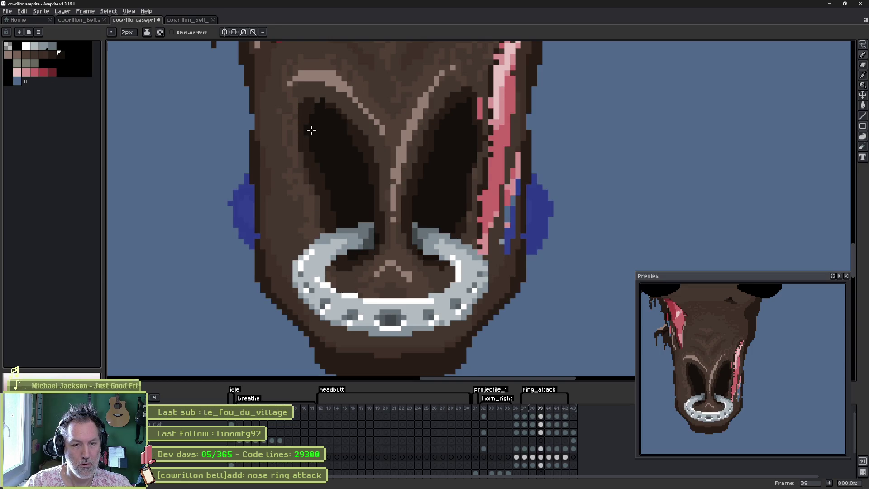
key("Right")
key("Left")
key("Left")
key("Right")
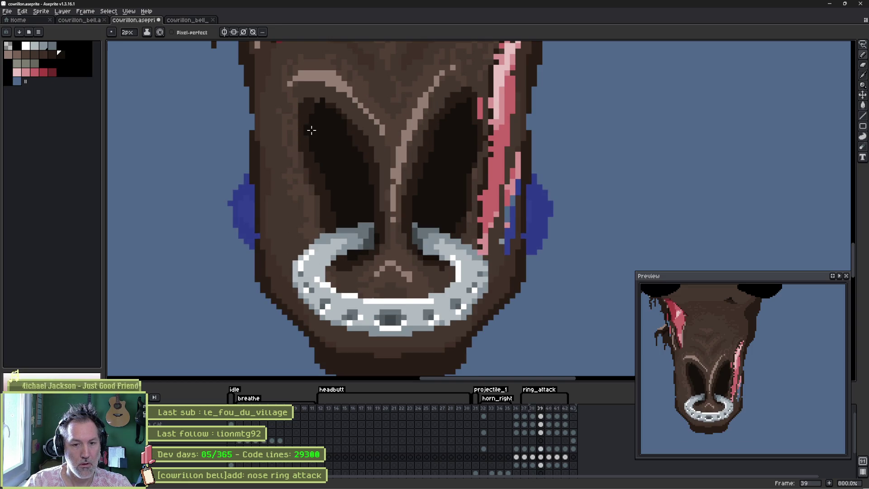
Step: Widen both nostrils with dark pixels, extending the right one toward the red streak
mouse_move(312, 131)
left_mouse_down()
mouse_move(305, 163)
mouse_move(330, 217)
mouse_move(308, 108)
mouse_move(301, 170)
left_mouse_up()
left_click(353, 132, "alt")
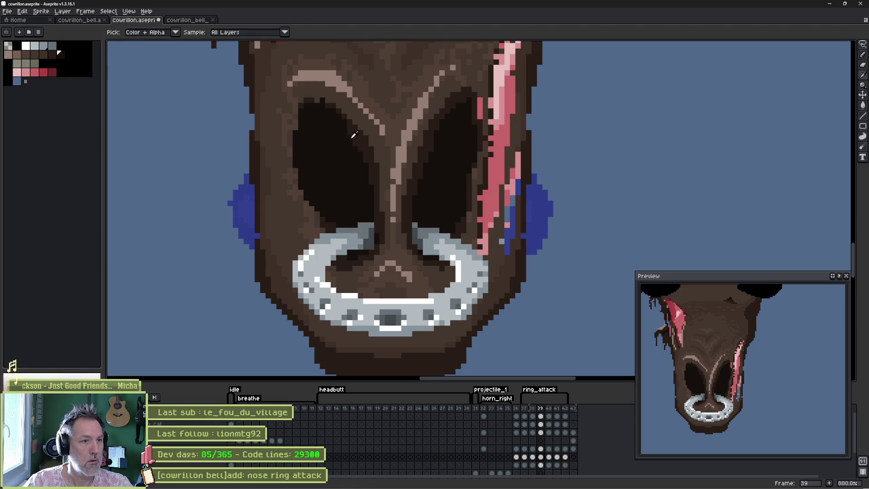
mouse_move(306, 110)
left_mouse_down()
mouse_move(292, 145)
mouse_move(297, 199)
mouse_move(312, 213)
left_mouse_up()
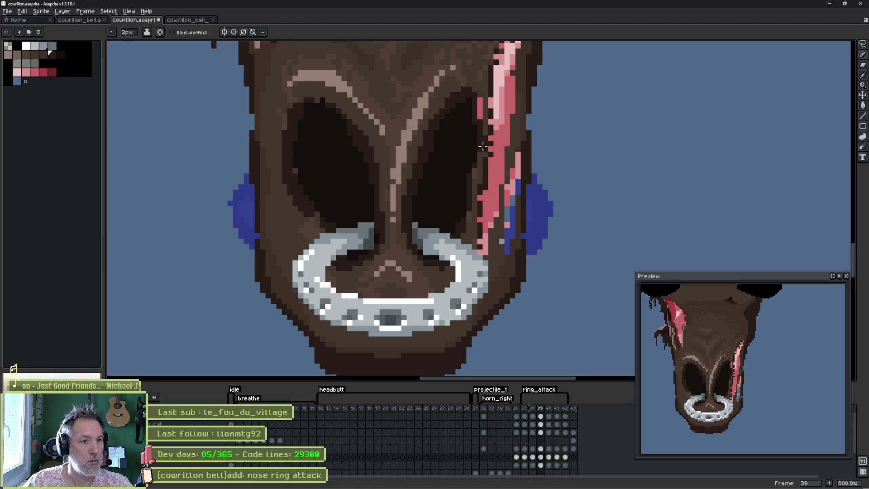
left_click(464, 112, "alt")
mouse_move(464, 113)
left_mouse_down()
mouse_move(480, 132)
mouse_move(471, 194)
mouse_move(487, 142)
left_mouse_up()
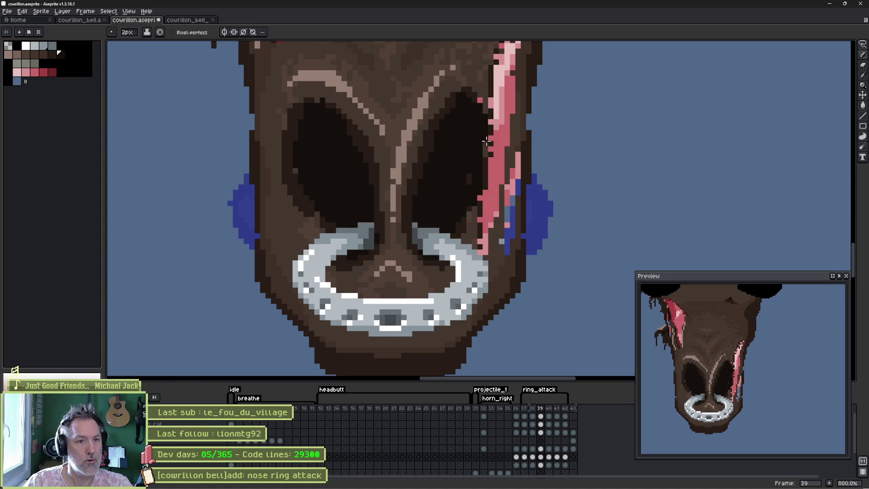
left_click(457, 104, "alt")
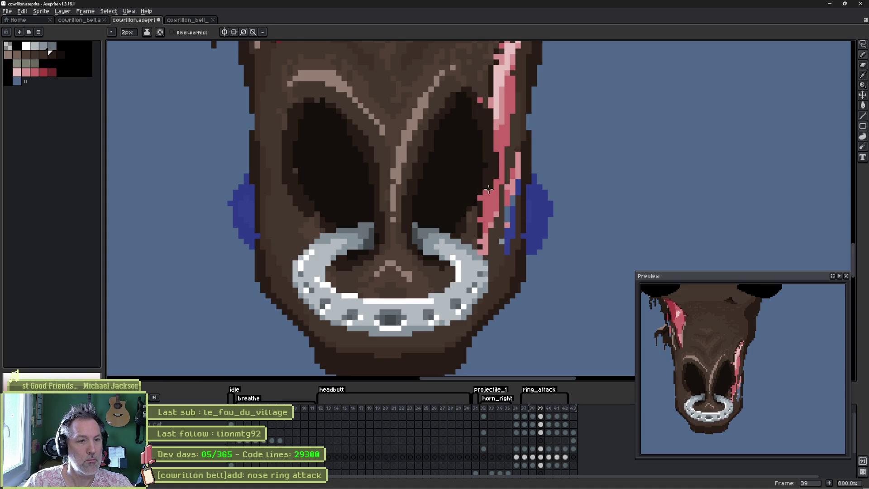
key("Left")
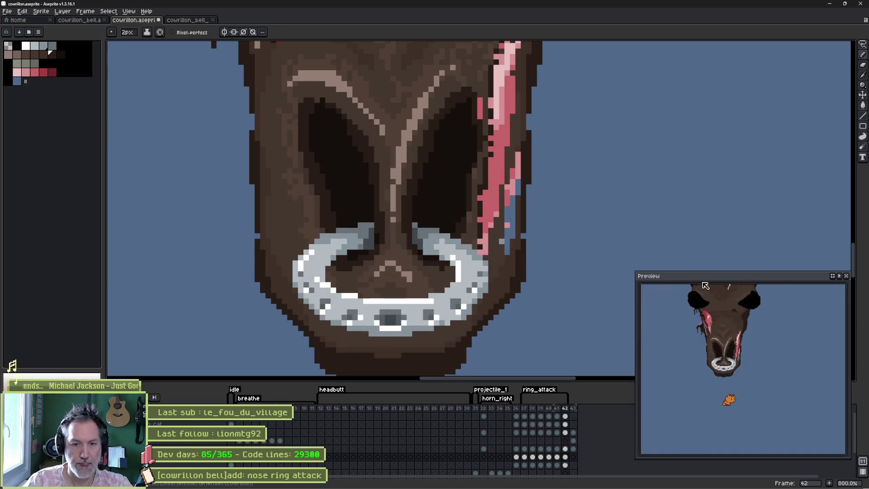
Step: Enlarge the preview and bring frame 38's nose ring area into view
left_click_drag(636, 272, 600, 211)
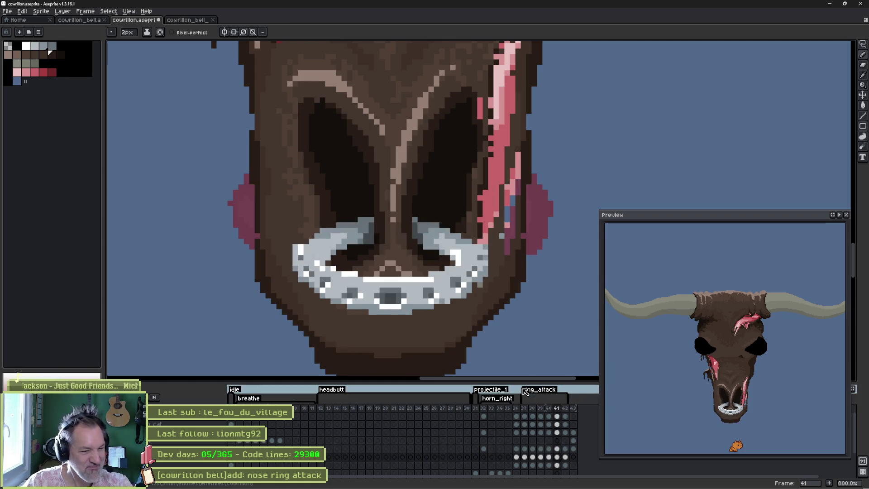
left_click_drag(524, 409, 535, 410)
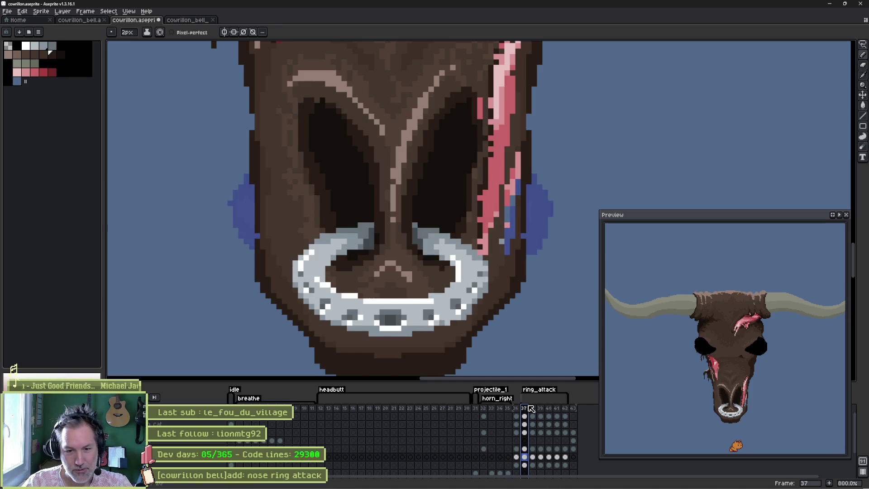
left_click(524, 409)
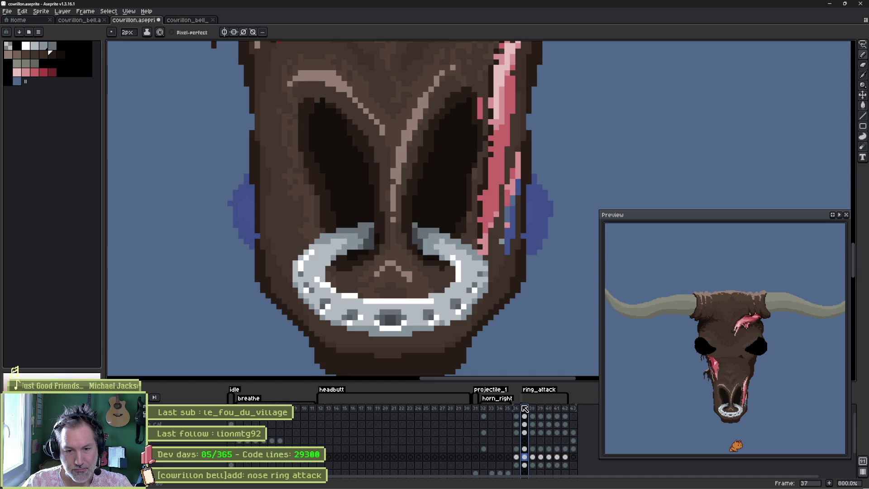
left_click_drag(466, 292, 457, 239)
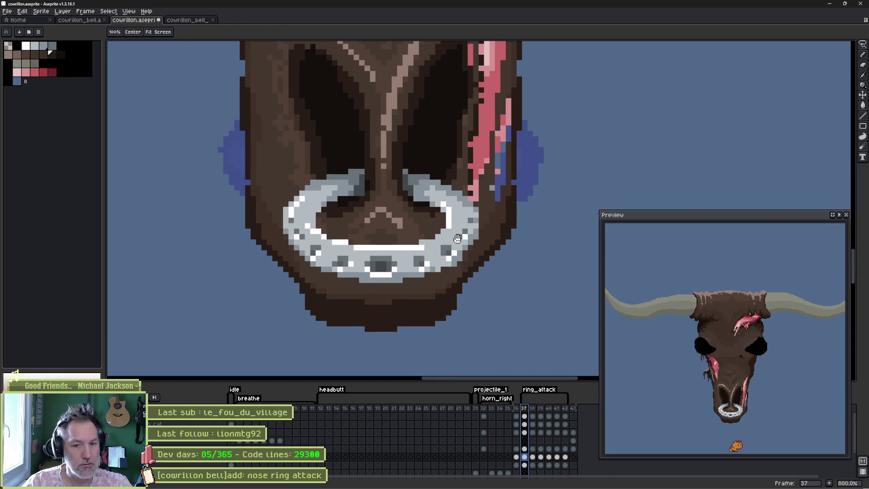
left_click(533, 409)
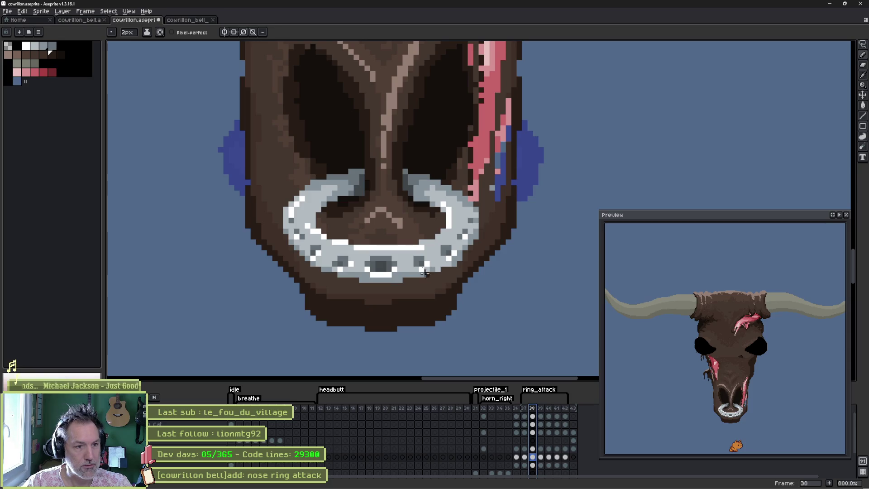
Step: Move the nose ring lower on the muzzle in frame 38, discarding a stray dark stroke
key("v")
left_click_drag(407, 272, 410, 284)
key("ctrl")
scroll(362, 213, "up", 1)
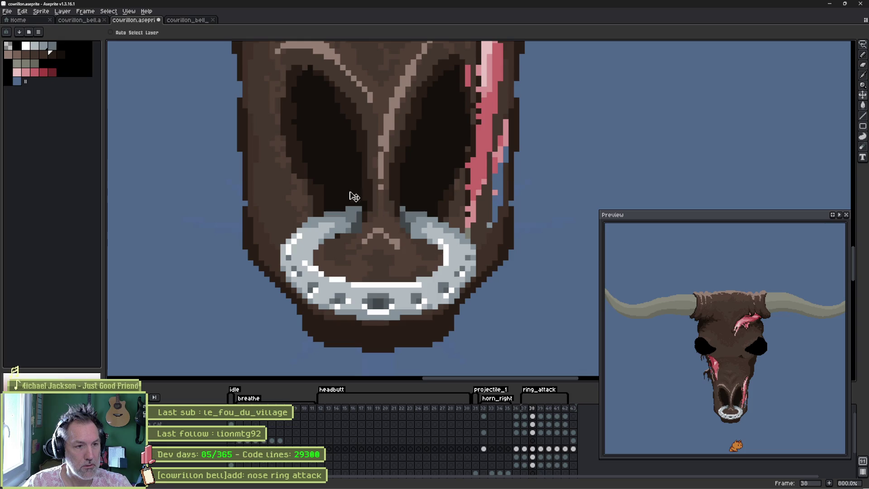
key("b")
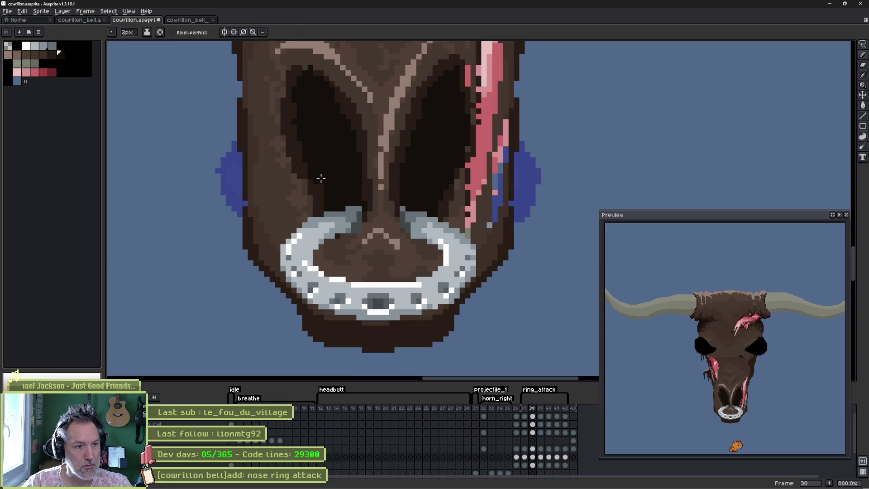
left_click_drag(337, 239, 352, 236)
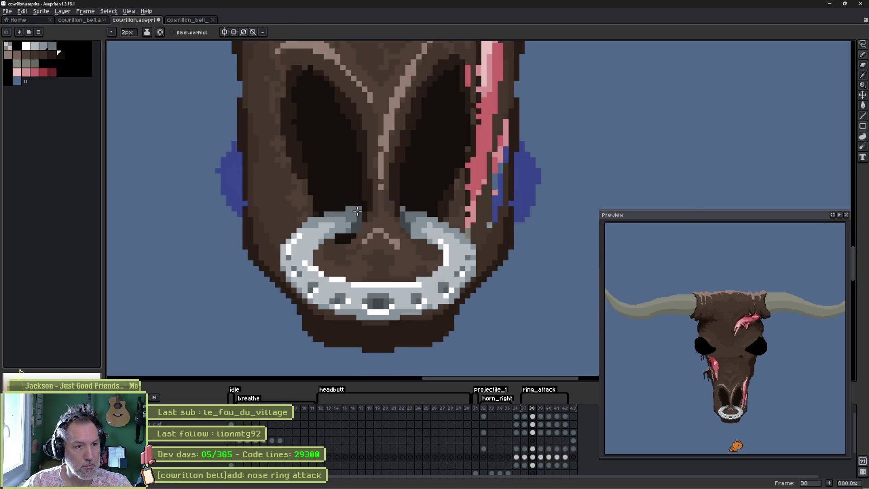
key("ctrl+z")
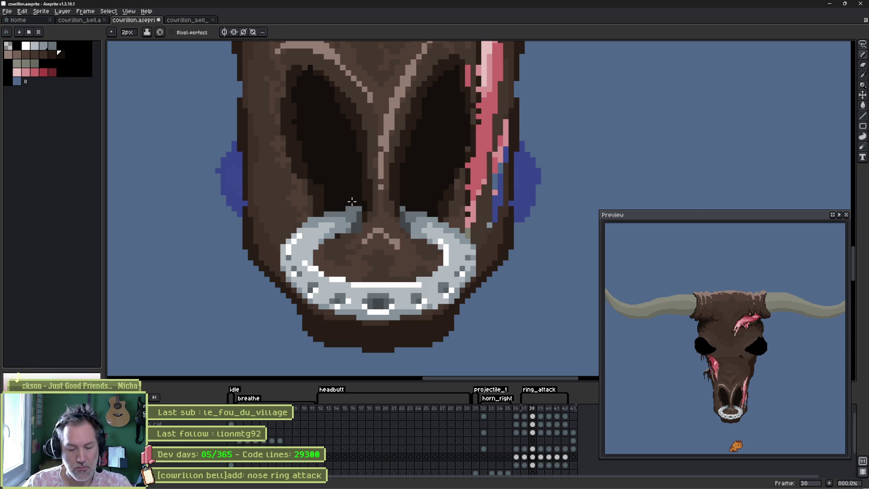
Step: Select the nostrils and upper ring area and shift them down
key("m")
mouse_move(283, 199)
left_mouse_down()
mouse_move(299, 164)
mouse_move(466, 190)
mouse_move(421, 258)
mouse_move(285, 191)
left_mouse_up()
left_click_drag(369, 213, 376, 229)
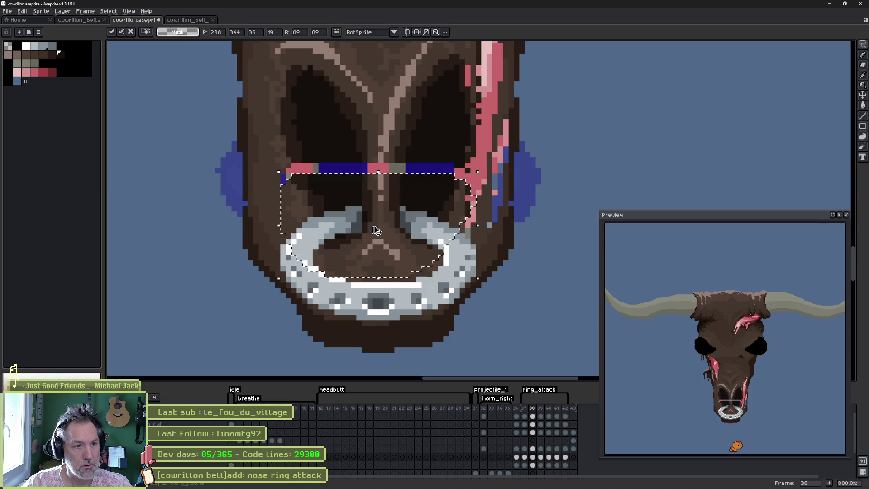
key("Return")
Step: On frame 39, select the cel holding the blue band and start painting it dark brown
left_click(533, 449)
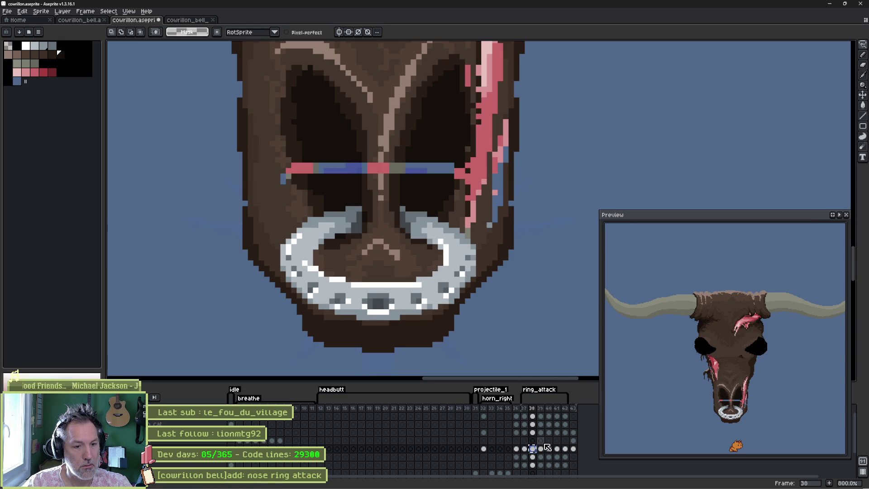
left_click(542, 449)
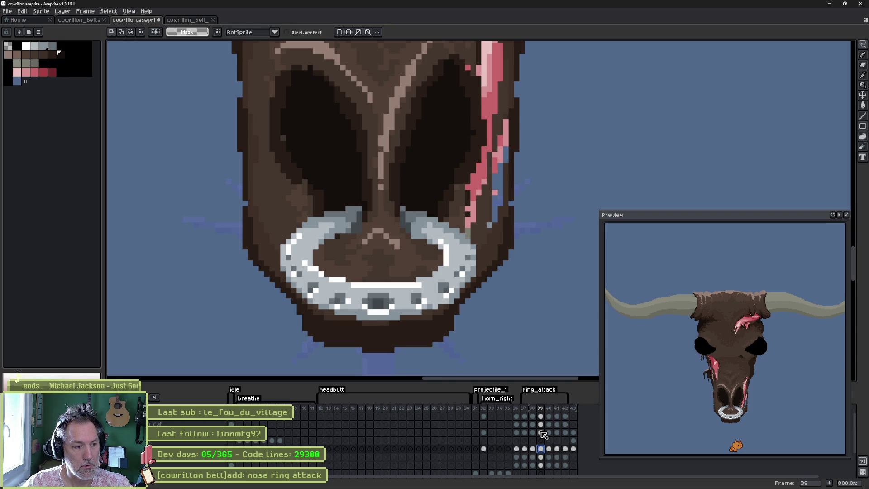
left_click(543, 457)
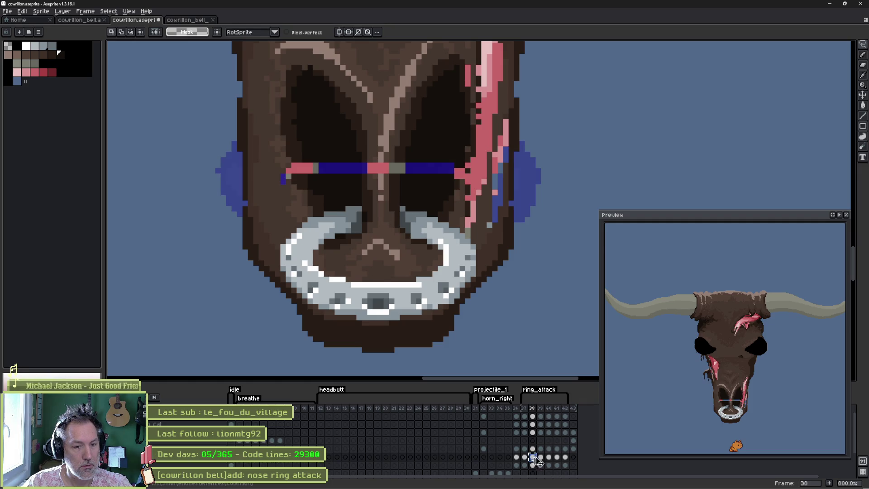
left_click(543, 459)
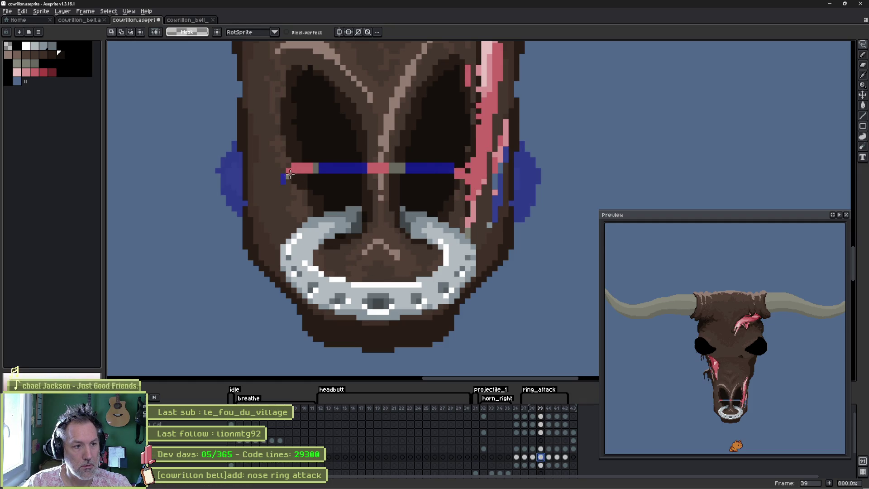
key("b")
left_click(289, 113, "alt")
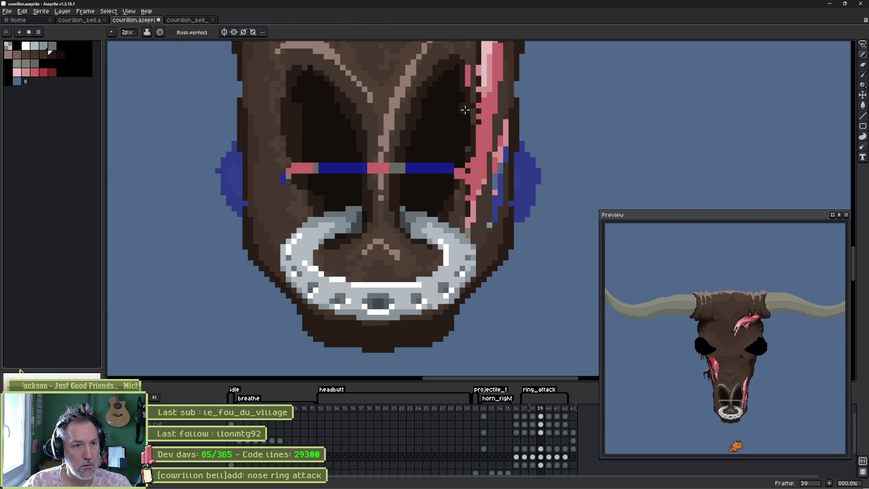
left_click(452, 169)
key("alt")
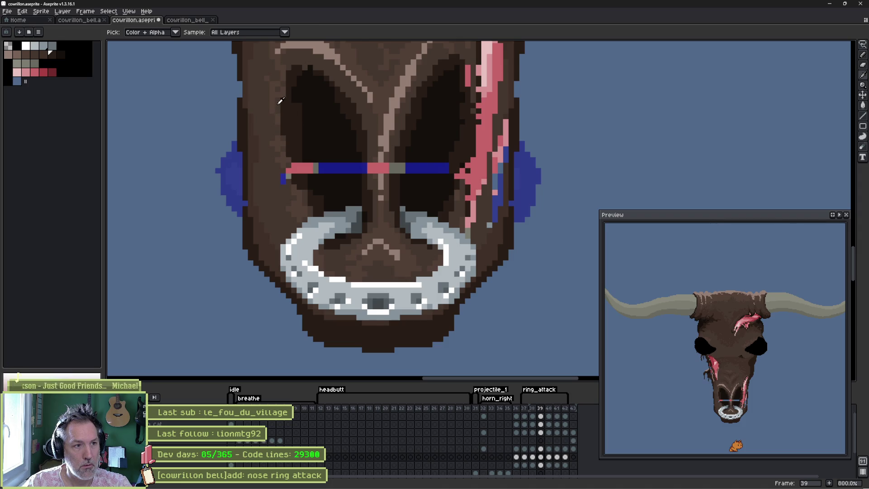
left_click(281, 101, "alt")
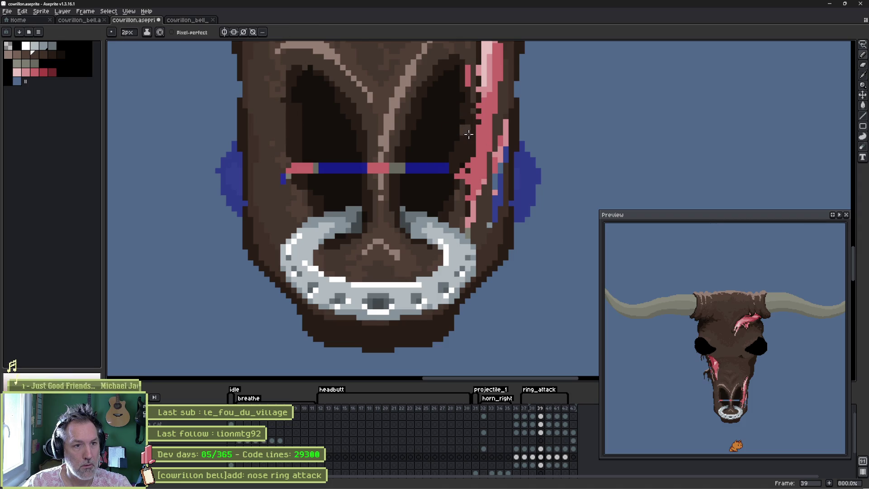
Step: With a 1px pencil, repaint the blue band's end and the stray pink pixels brown
key("minus")
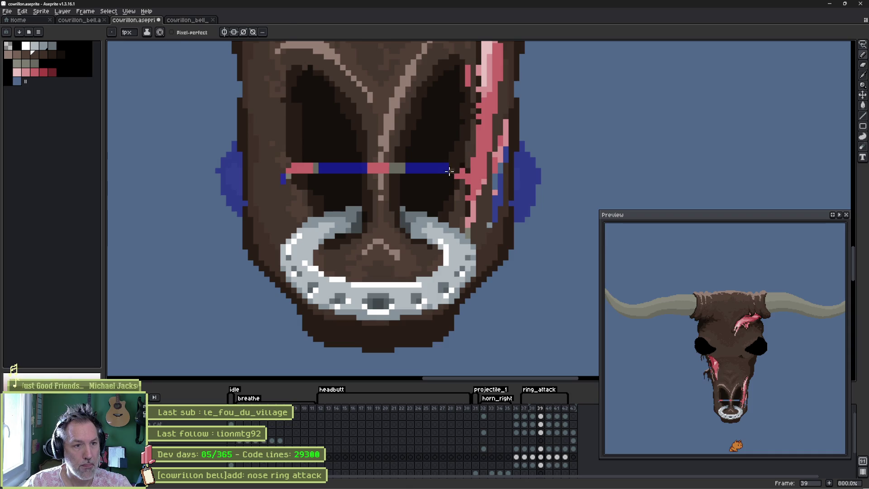
left_click(460, 164, "alt")
mouse_move(446, 168)
left_mouse_down()
mouse_move(437, 158)
mouse_move(421, 171)
mouse_move(402, 168)
left_mouse_up()
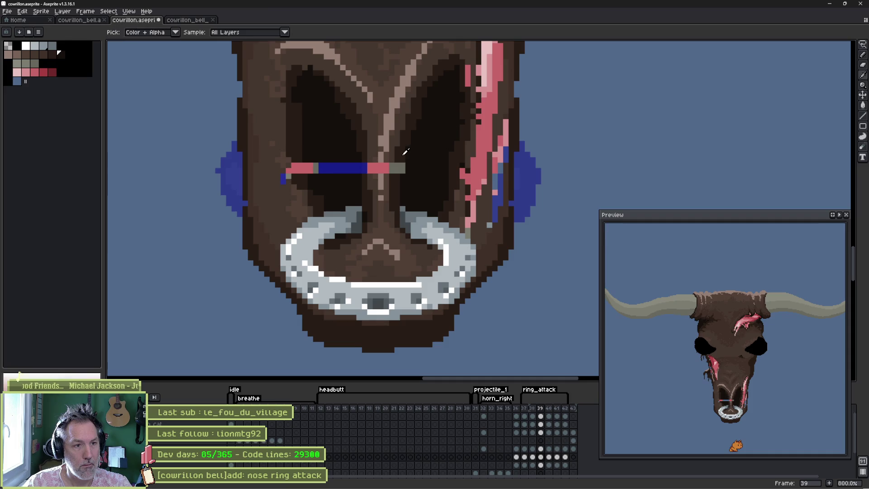
left_click(398, 178, "alt")
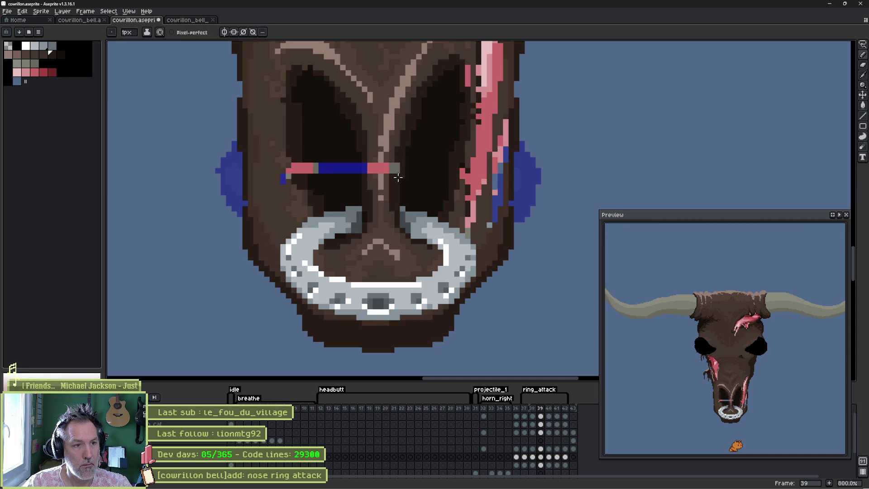
left_click(364, 168)
left_click(297, 159)
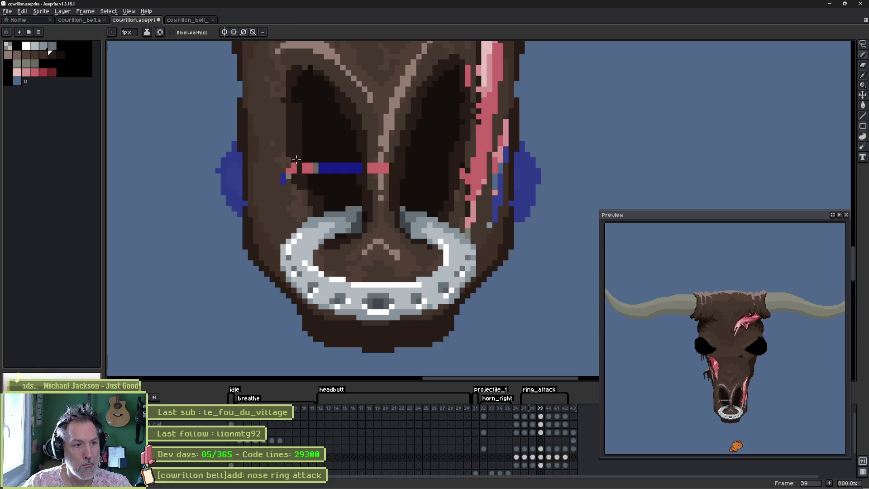
left_click(294, 168, "alt")
left_click(294, 167)
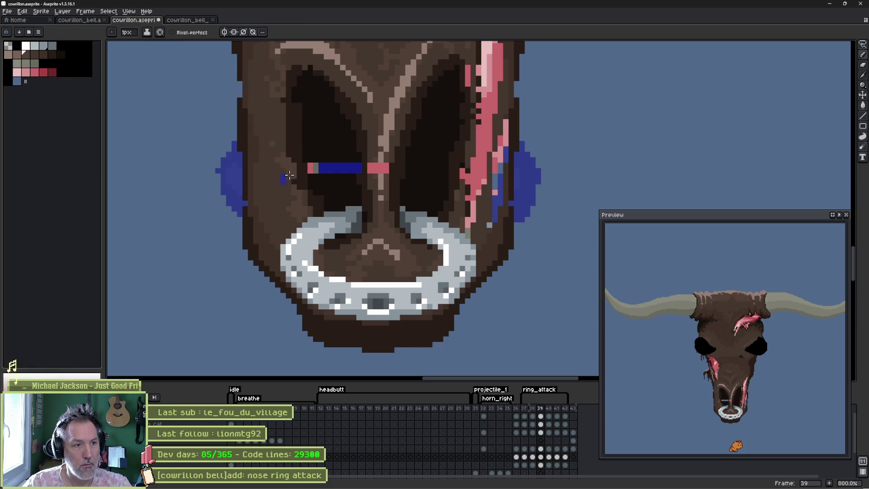
left_click(284, 178)
Step: Bucket-fill the blue band dark brown and the pink band brown
key("g")
left_click(335, 168)
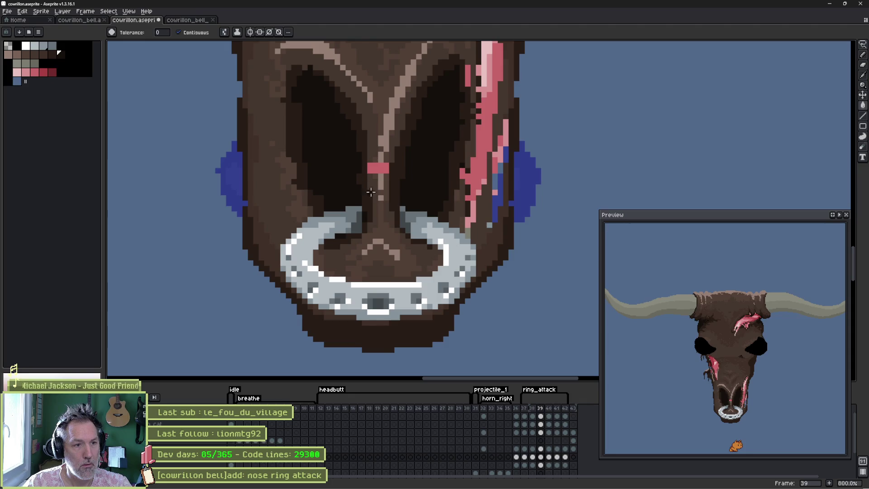
left_click(374, 156, "alt")
left_click(378, 166)
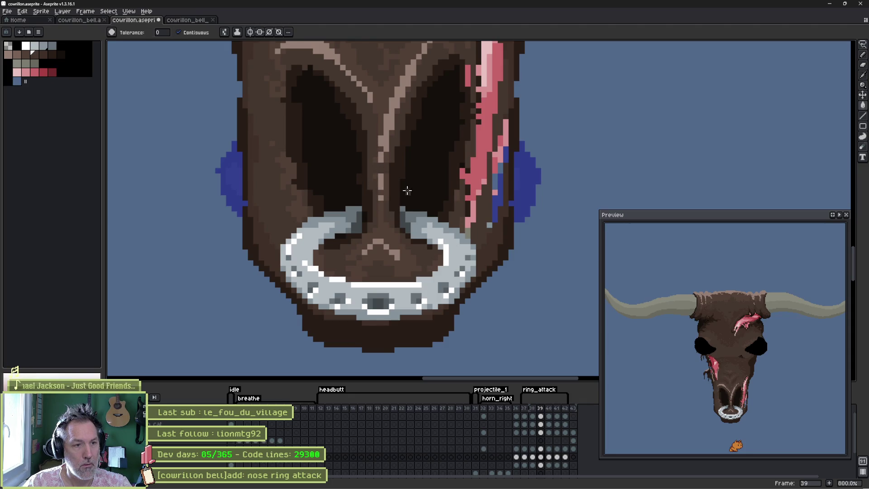
Step: Step through the frames and play the ring_attack animation to review the changes
key("b")
key("Right")
key("Left")
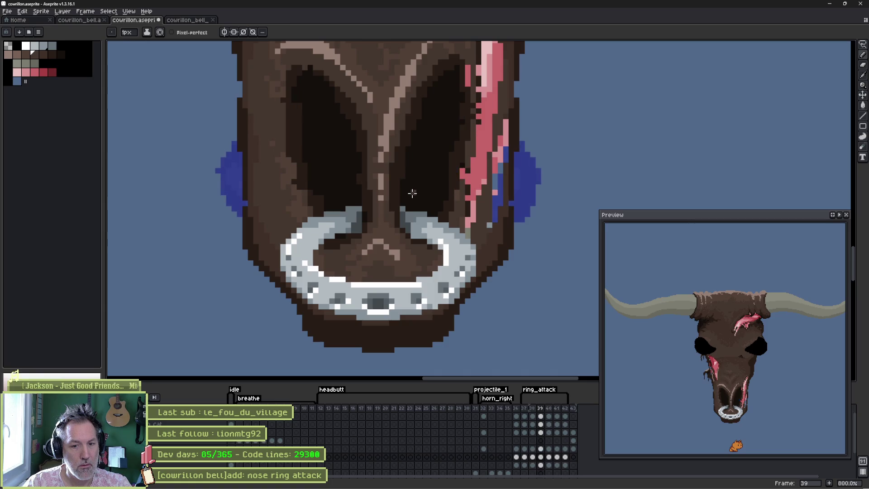
key("Right")
key("Right")
key("Left")
key("Left")
key("Left")
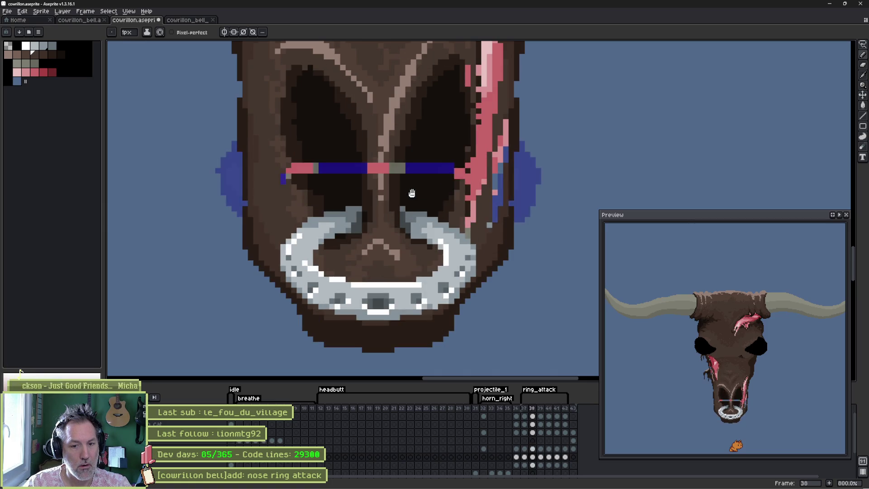
key("Return")
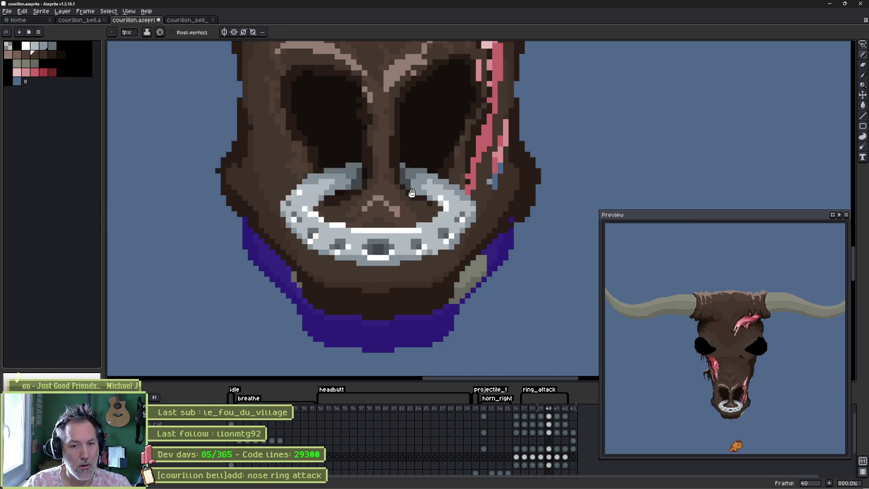
right_click(410, 220)
key("Escape")
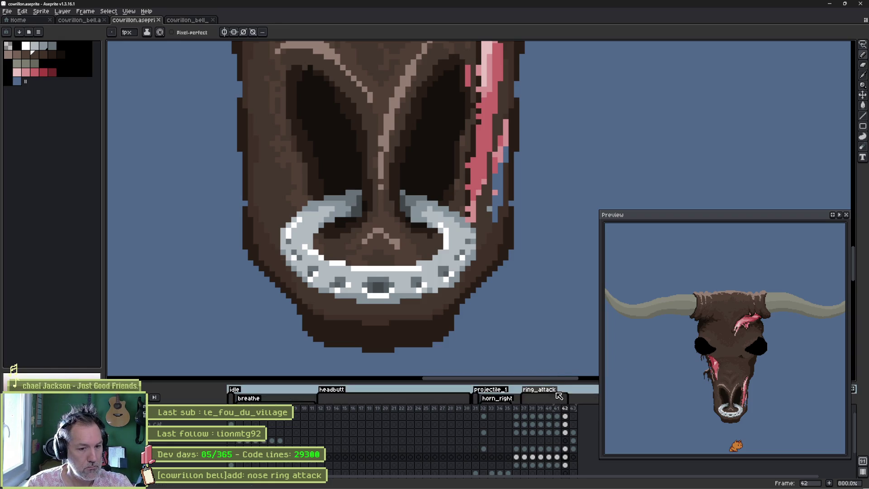
Step: Drag the frame 37 cel up one layer to hide the blue ear shapes, then open the New Sprite dialog
left_click(524, 457)
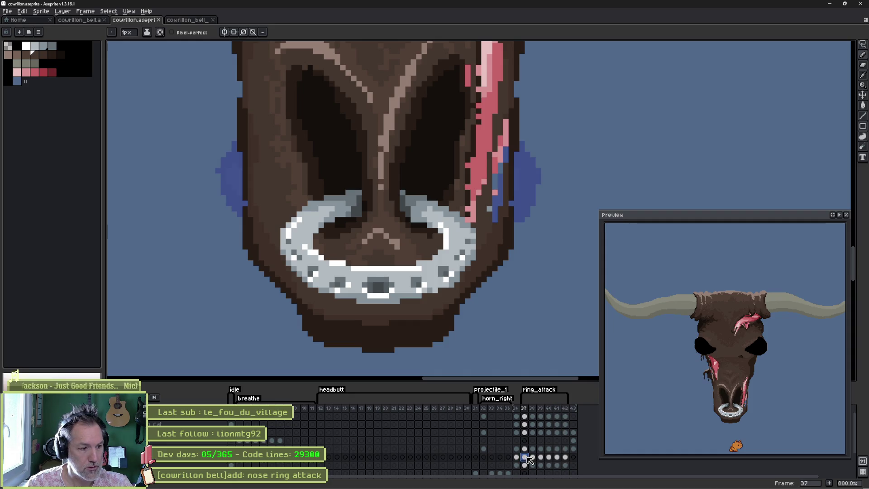
left_click_drag(528, 456, 527, 449)
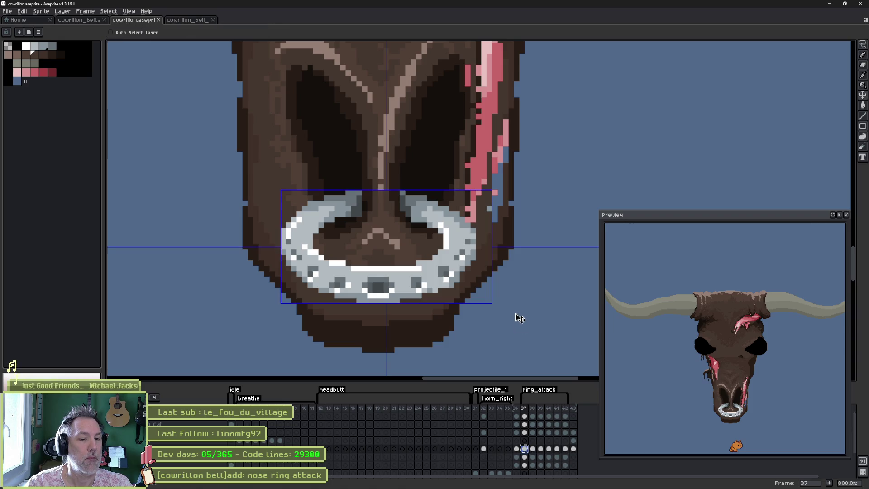
key("ctrl+n")
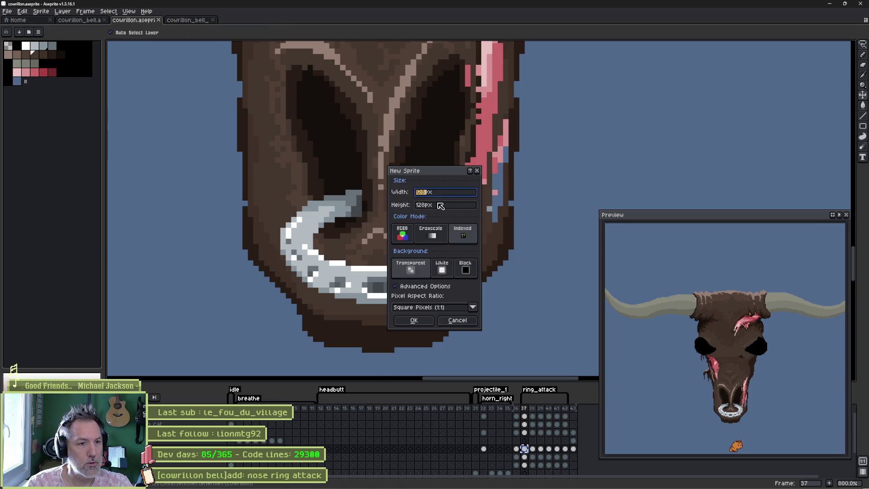
Step: Create a new 128×128 sprite and paste the nose ring, committing it near the top-left
left_click(429, 324)
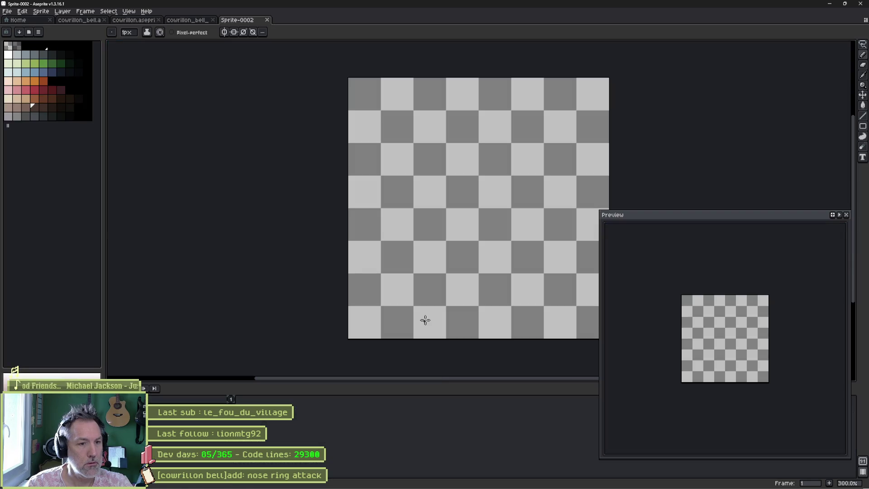
scroll(442, 313, "down", 3)
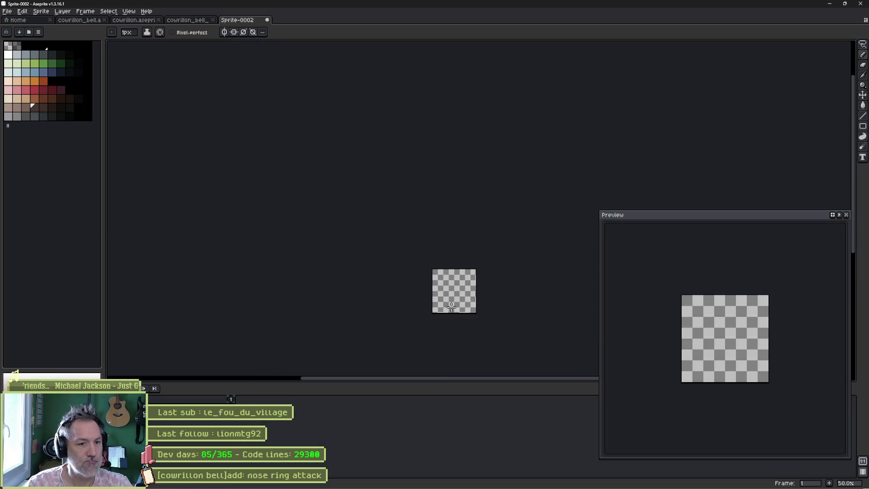
left_click_drag(498, 319, 449, 238)
left_click_drag(470, 308, 411, 217)
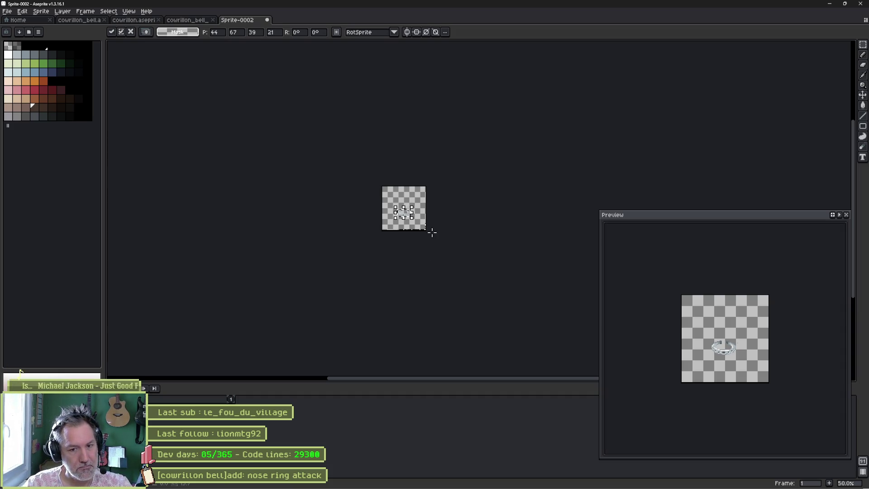
mouse_move(411, 219)
left_mouse_down()
mouse_move(393, 194)
mouse_move(436, 220)
mouse_move(437, 253)
mouse_move(461, 281)
left_mouse_up()
scroll(395, 196, "up", 7)
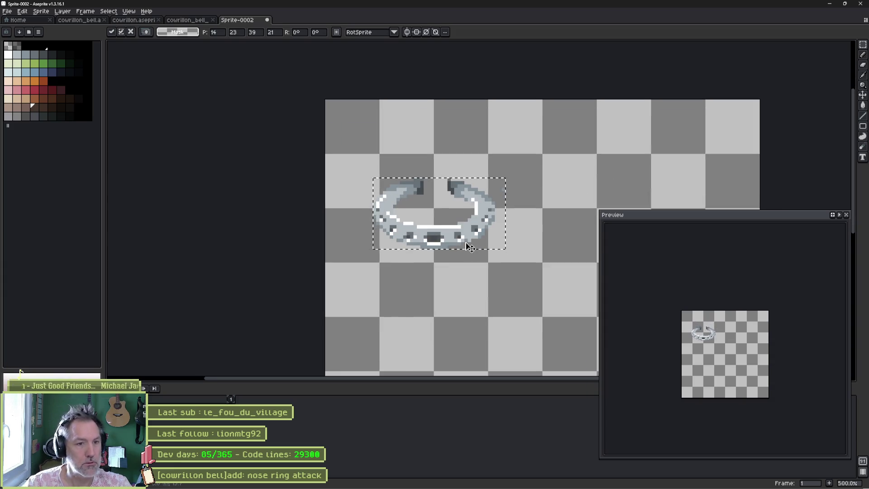
key("Return")
key("ctrl+d")
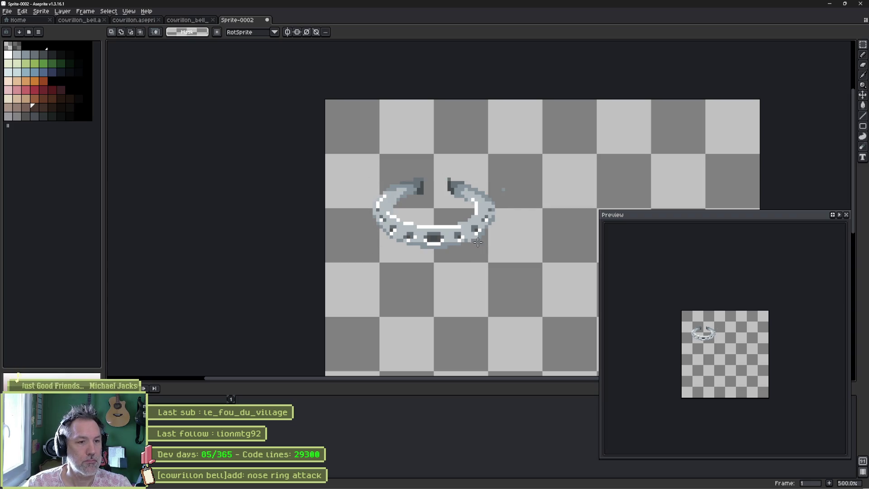
Step: Try trimming the canvas edges with a 0 left border, then undo the bad trim
key("ctrl+alt+c")
key("BackSpace")
left_click_drag(496, 288, 444, 272)
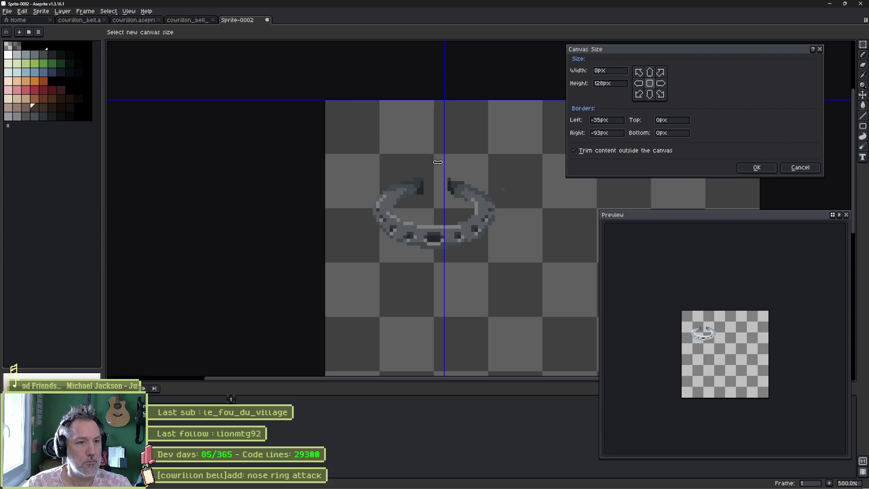
mouse_move(436, 162)
left_mouse_down()
mouse_move(369, 163)
mouse_move(398, 165)
left_mouse_up()
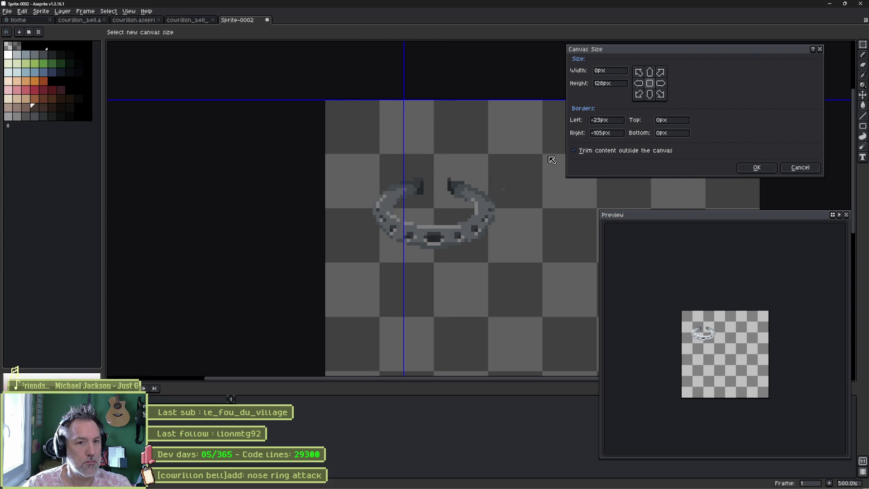
left_click(609, 120)
type("0")
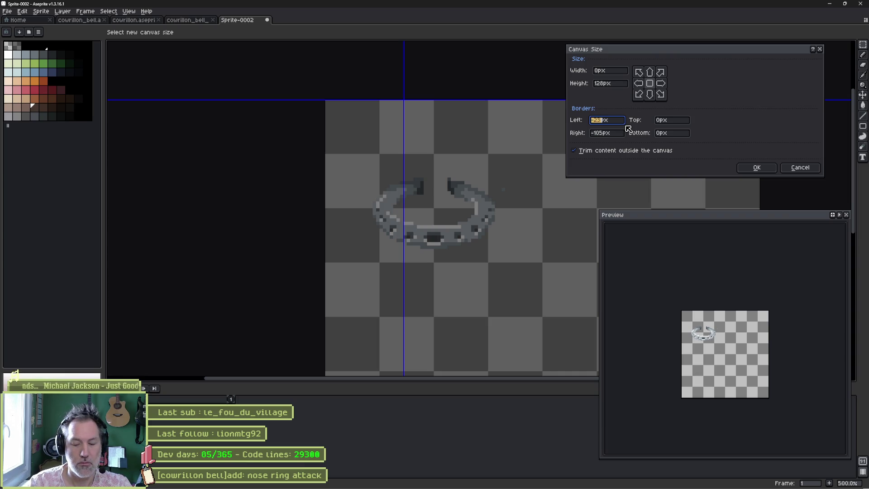
key("Return")
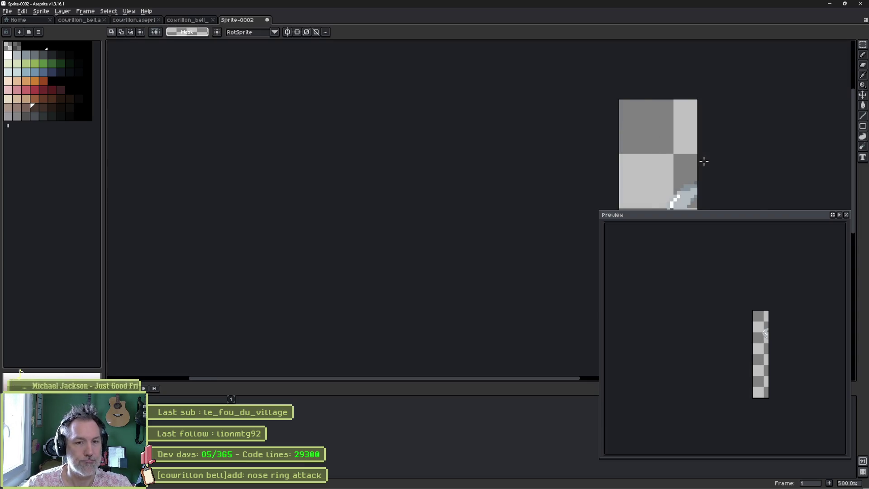
key("ctrl+z")
left_click_drag(540, 172, 525, 161)
Step: Resize Sprite-0002's canvas to 64×64 px so the nose ring fills it
key("ctrl+alt+c")
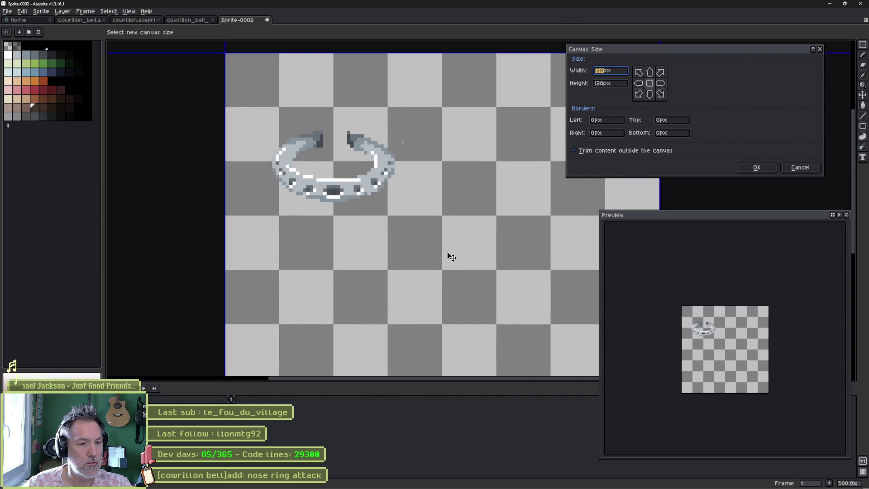
scroll(449, 258, "down", 3)
left_click_drag(433, 354, 435, 266)
left_click_drag(533, 250, 445, 250)
scroll(434, 238, "up", 3)
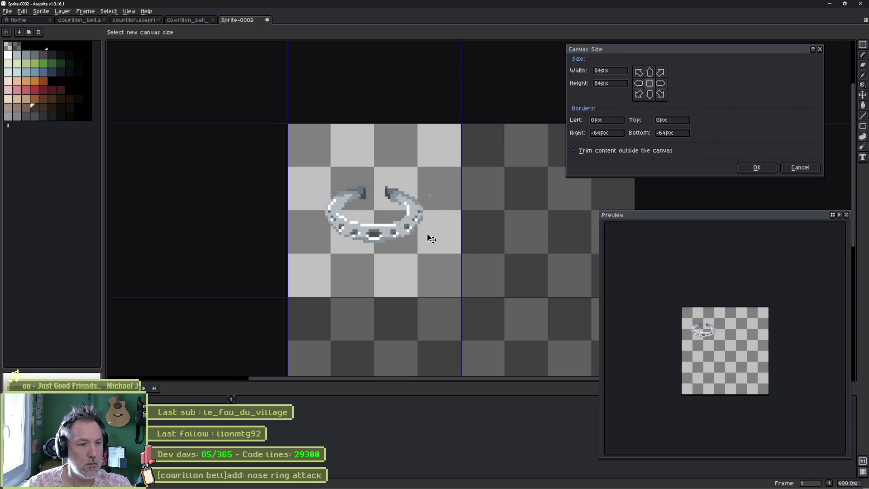
key("Return")
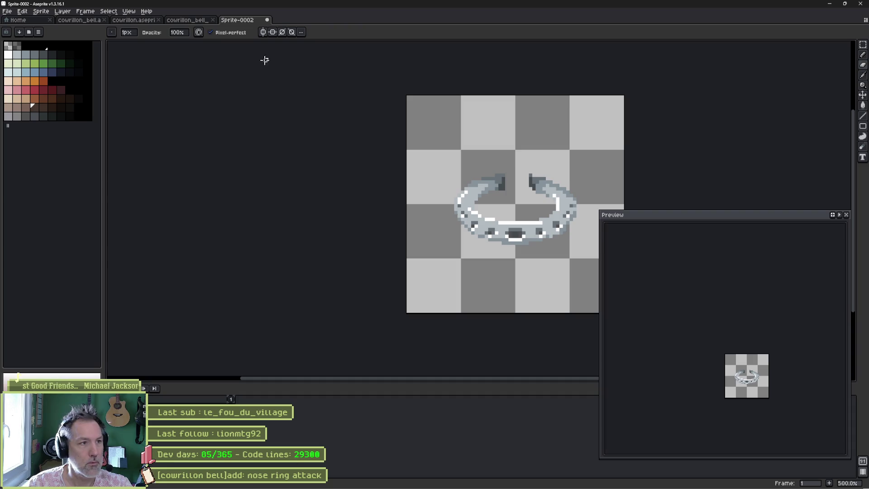
left_click(202, 20)
left_click(135, 20)
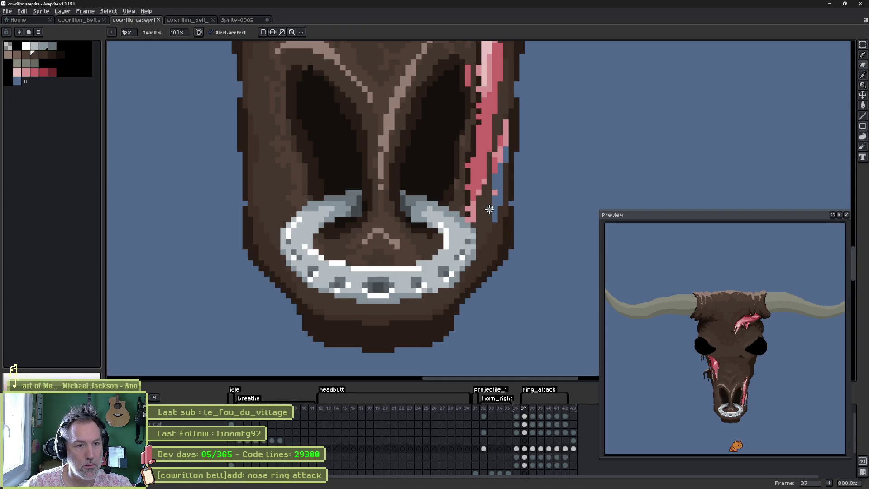
Step: Step through ring_attack frames 39–41, check the tag's properties, then return to Sprite-0002
key("e")
key("b")
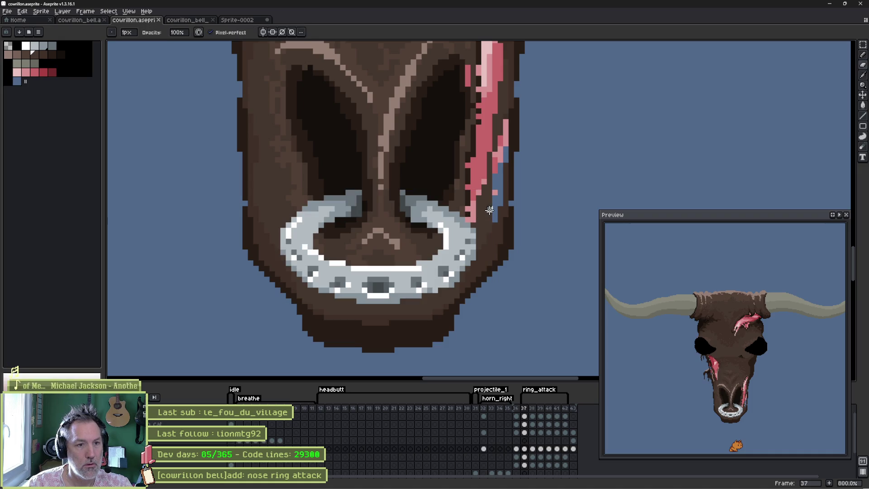
left_click(540, 450)
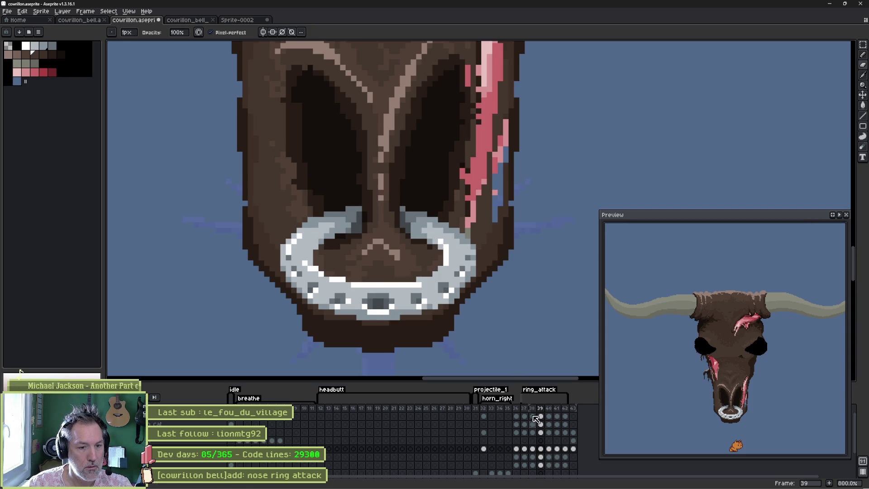
key("Right")
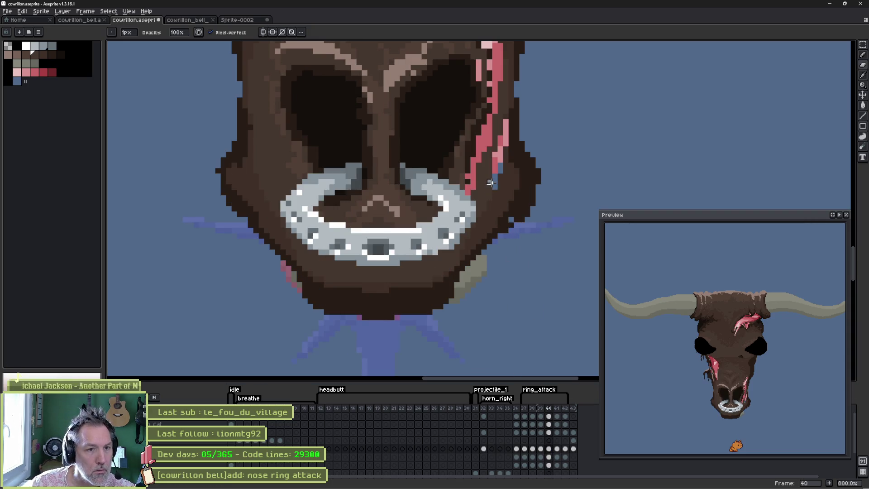
key("Right")
key("Right")
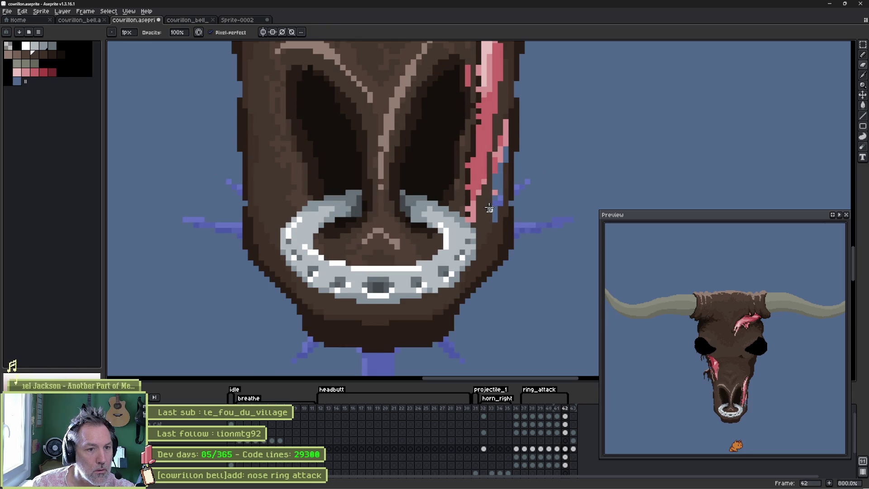
key("Right")
key("Left")
key("Left")
key("Left")
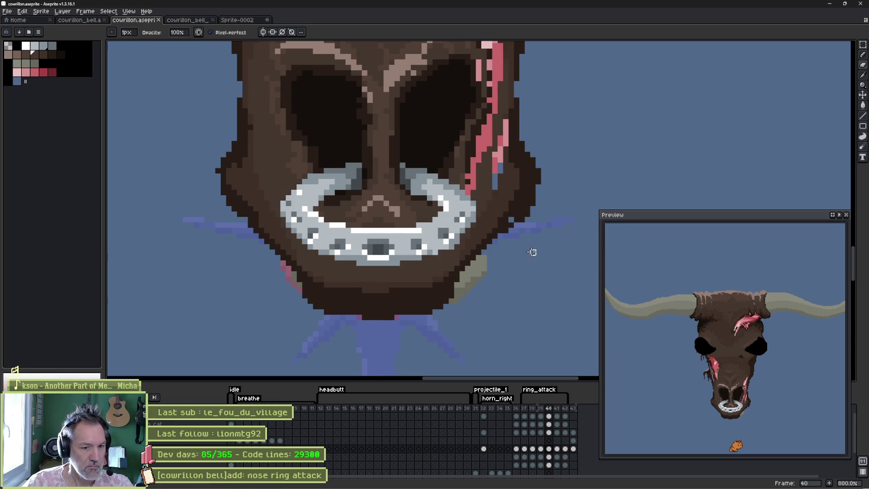
double_click(528, 386)
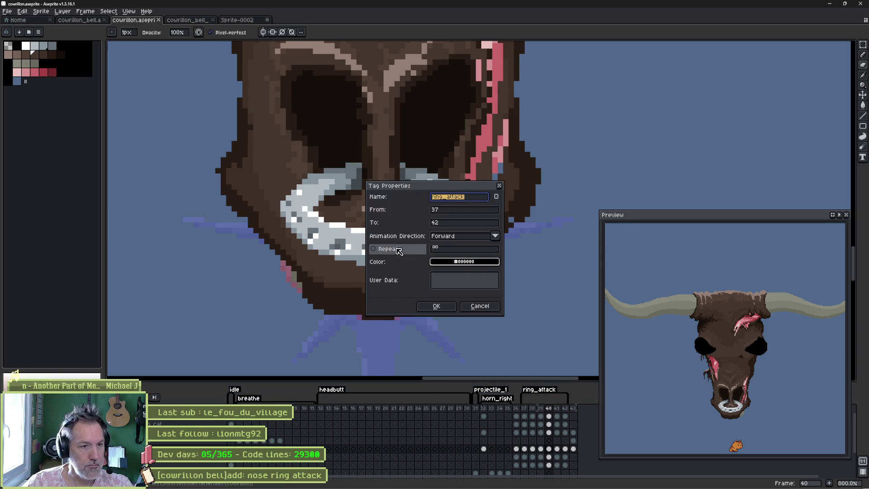
left_click(437, 306)
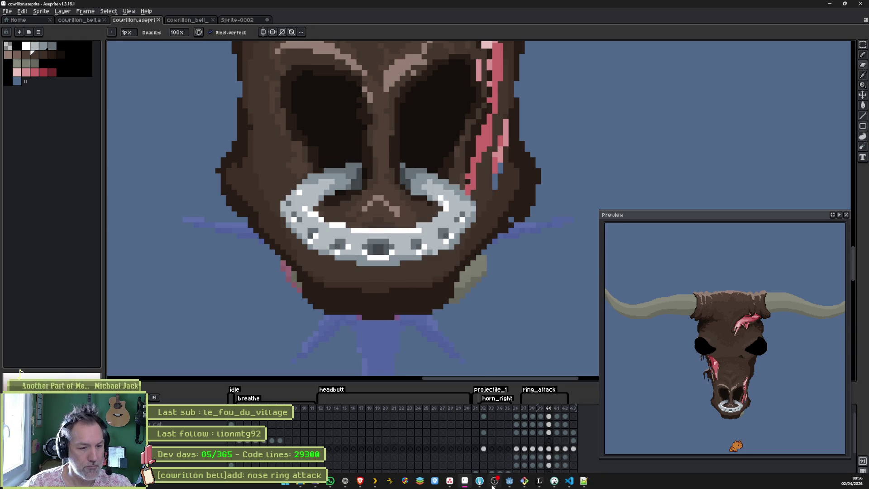
left_click(238, 20)
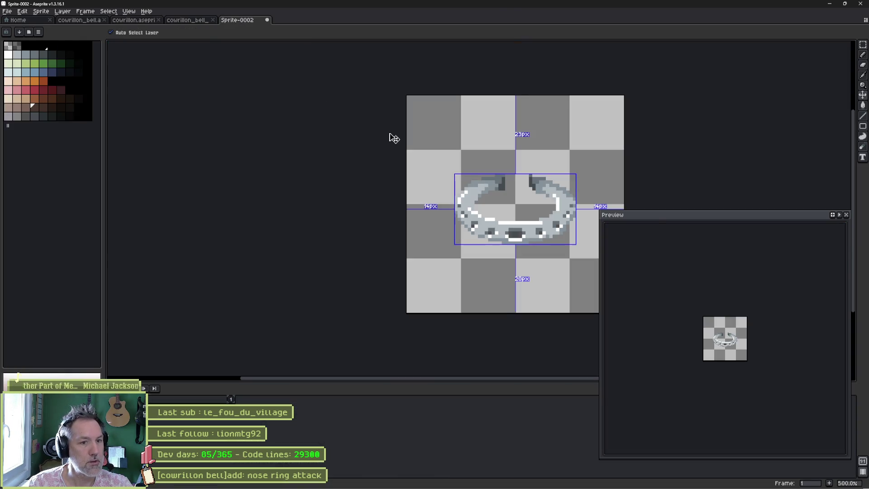
Step: Name the nose ring sprite cowrillon_nose_ring_spikes in the cowrillon folder's Save As dialog
key("ctrl+s")
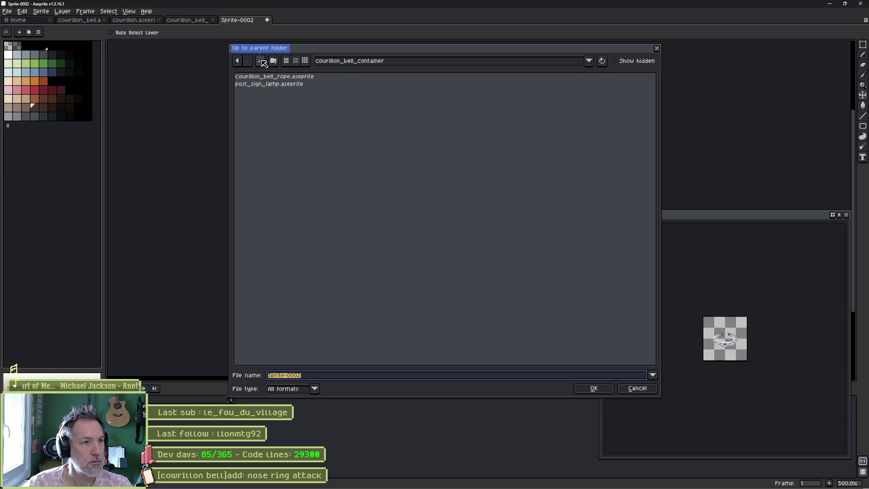
left_click(589, 61)
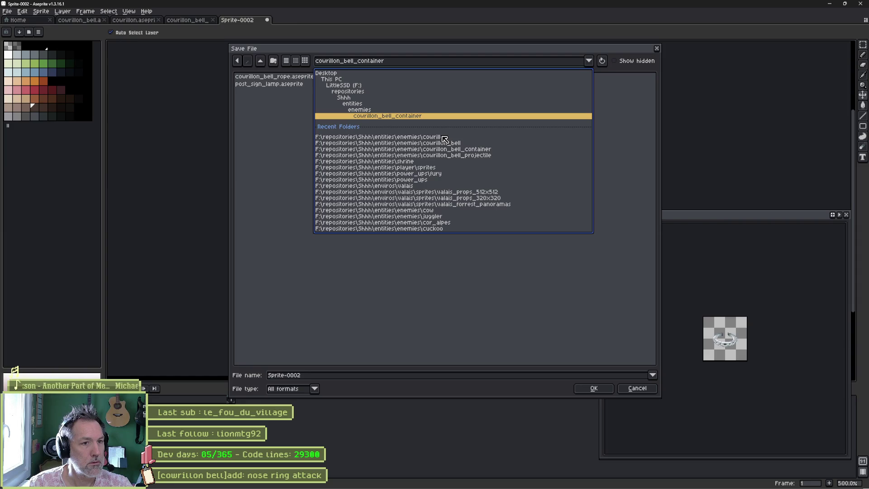
left_click(443, 137)
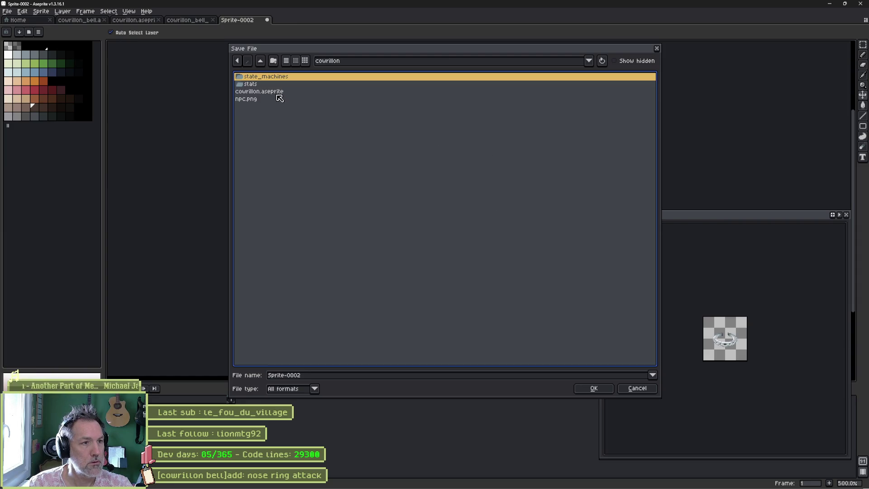
left_click(376, 376)
key("ctrl+a")
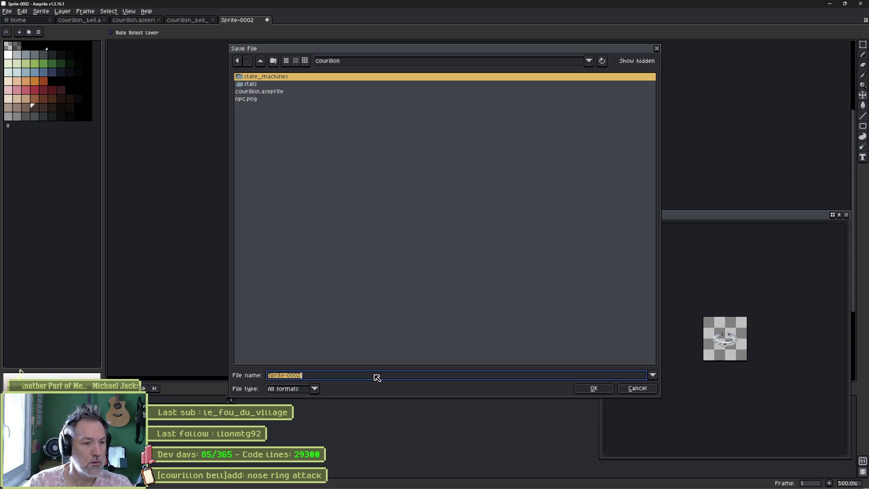
type("cowrillon_ring")
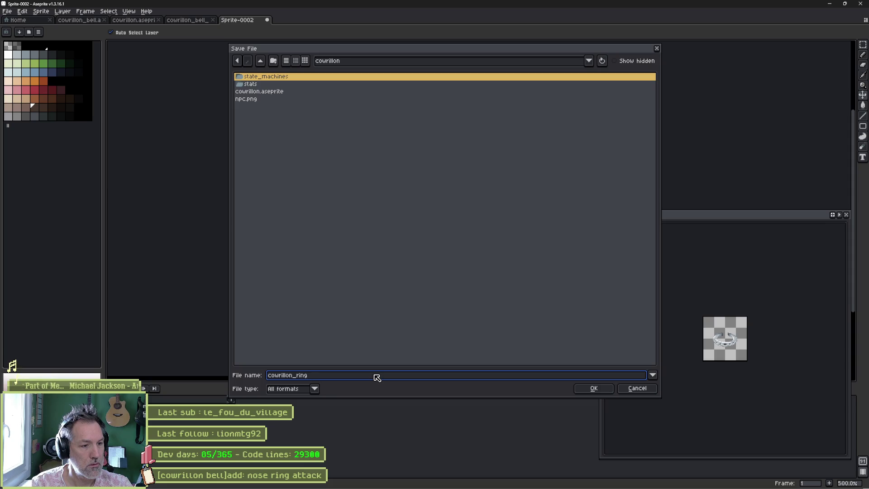
key("BackSpace")
key("BackSpace")
key("BackSpace")
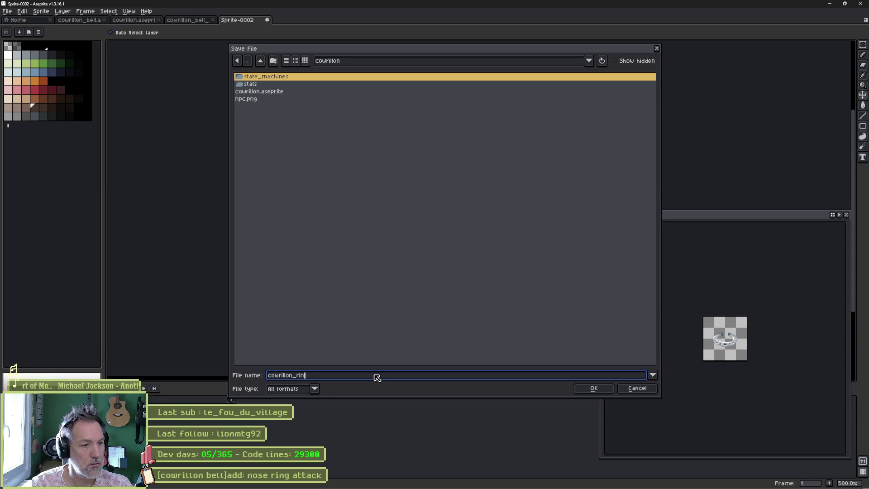
type("nose_ring")
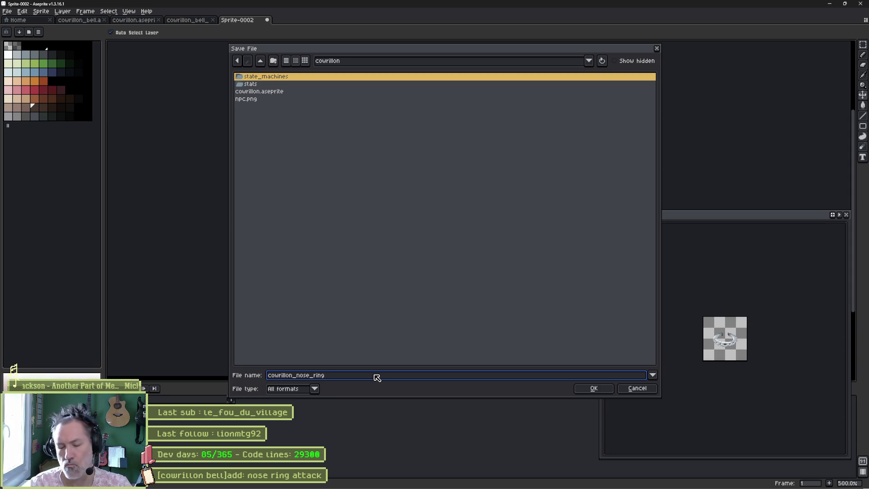
type("spikes")
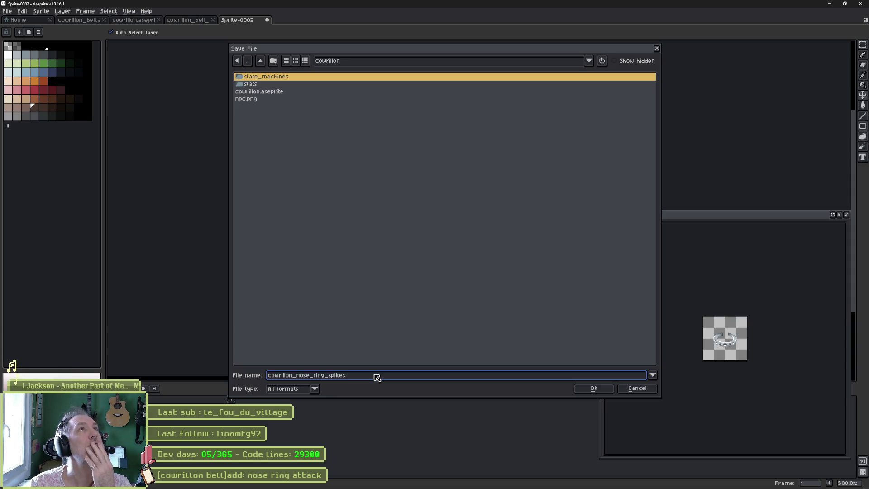
key("alt+Tab")
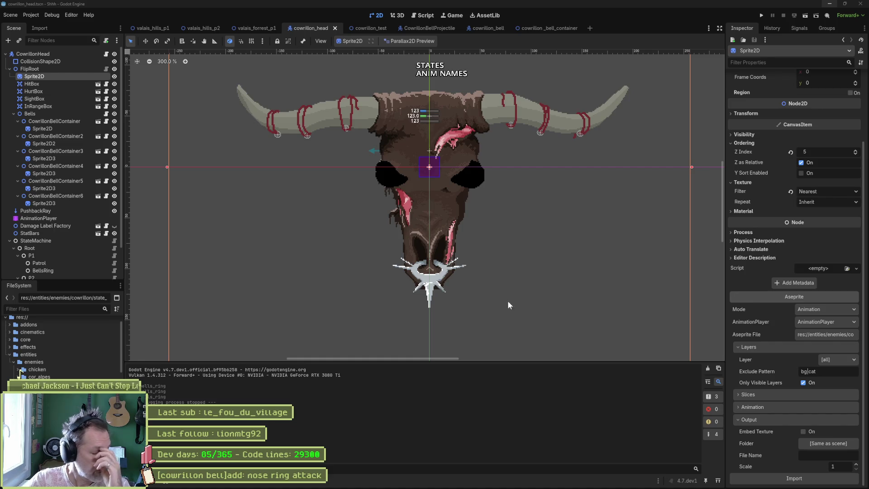
mouse_move(488, 487)
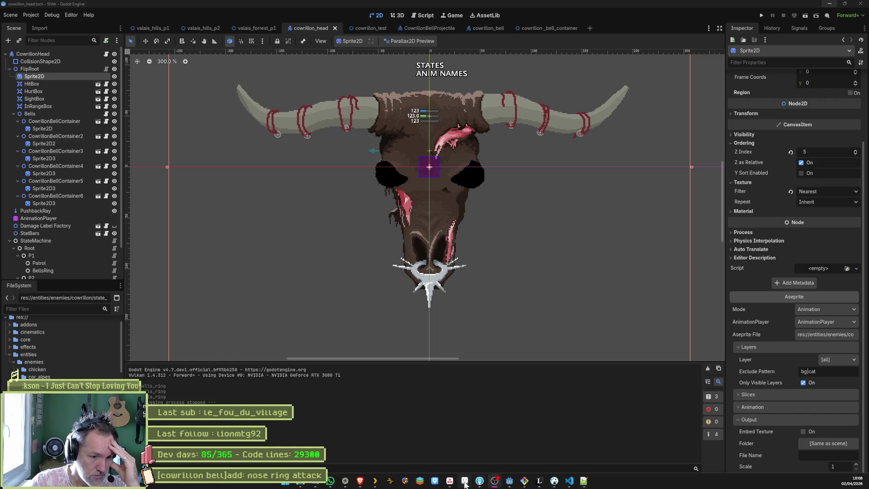
Step: Select ring_attack frames 37–40 in the bull head sprite and play them
left_click(494, 484)
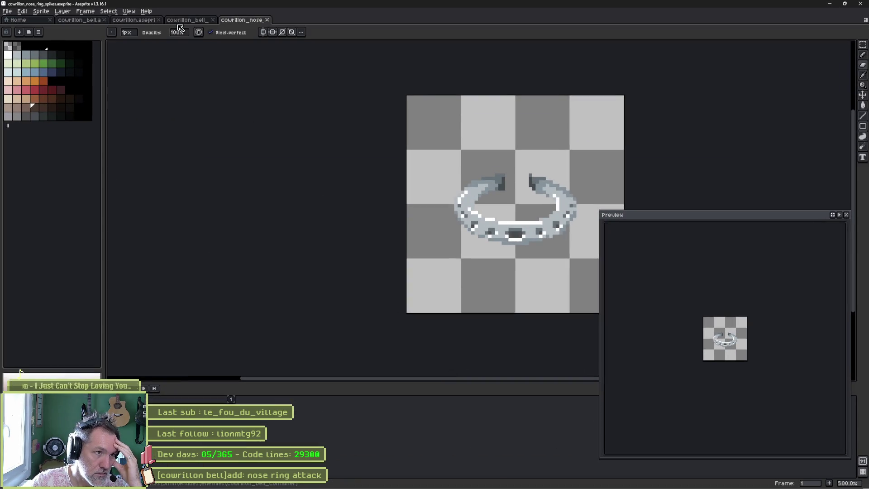
left_click(142, 23)
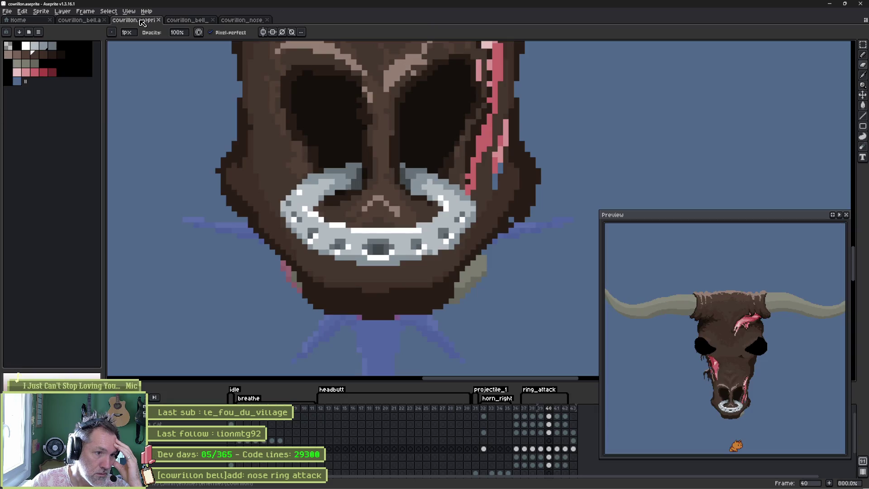
left_click_drag(528, 411, 570, 413)
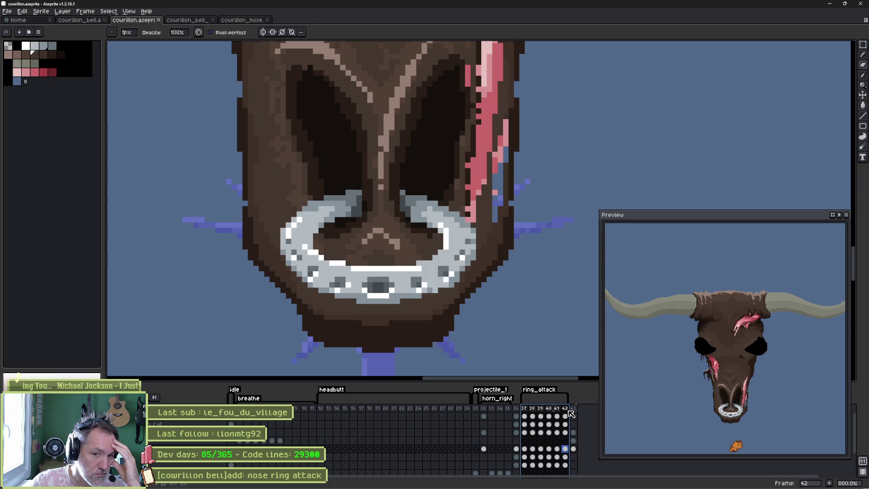
key("Return")
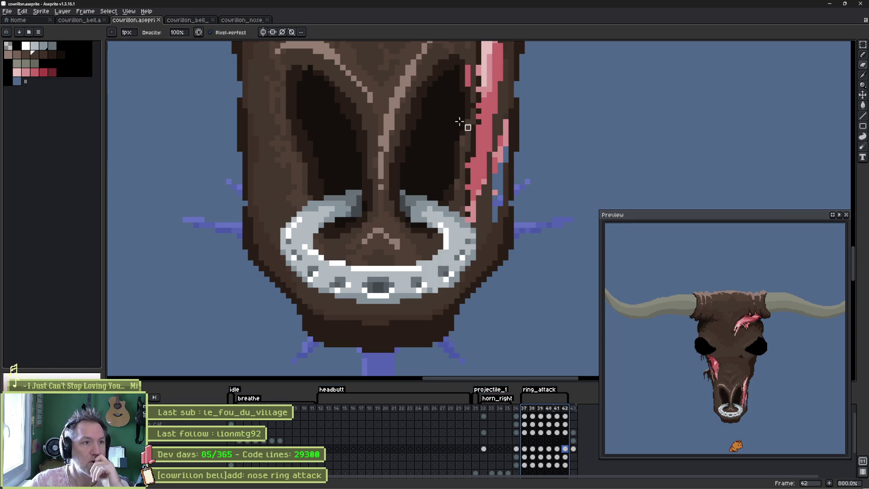
left_click(829, 4)
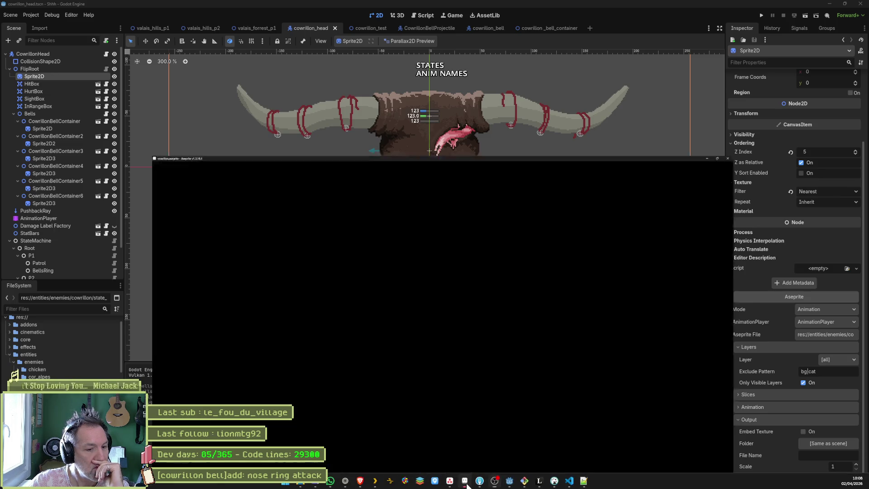
Step: Step through the ring_attack frames from 37, undo a stray change, and save the bull head sprite
left_click(466, 481)
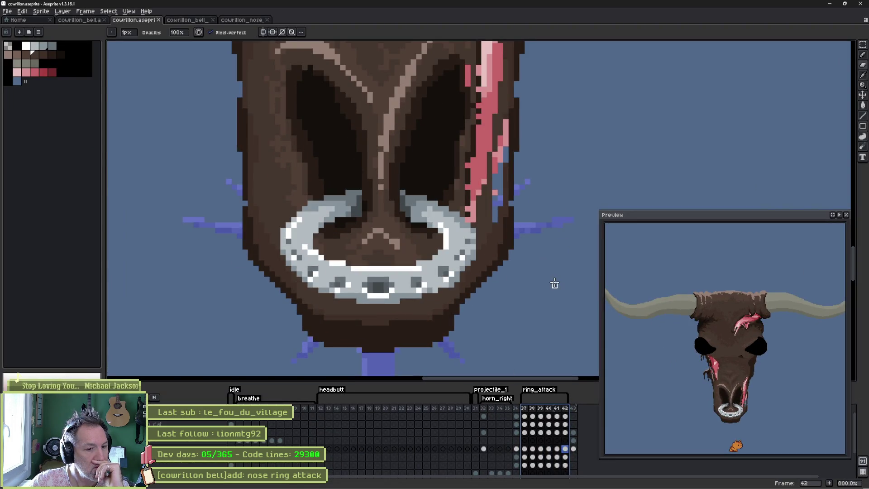
left_click(525, 448)
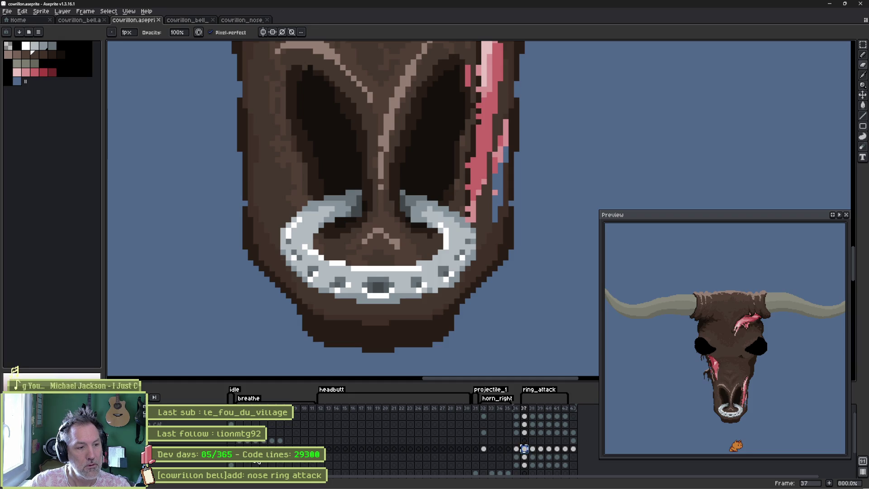
key("Return")
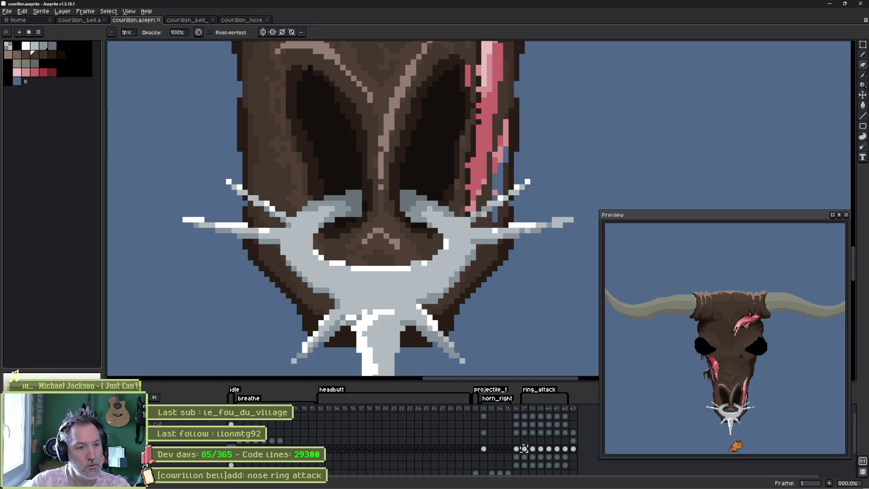
key("Right")
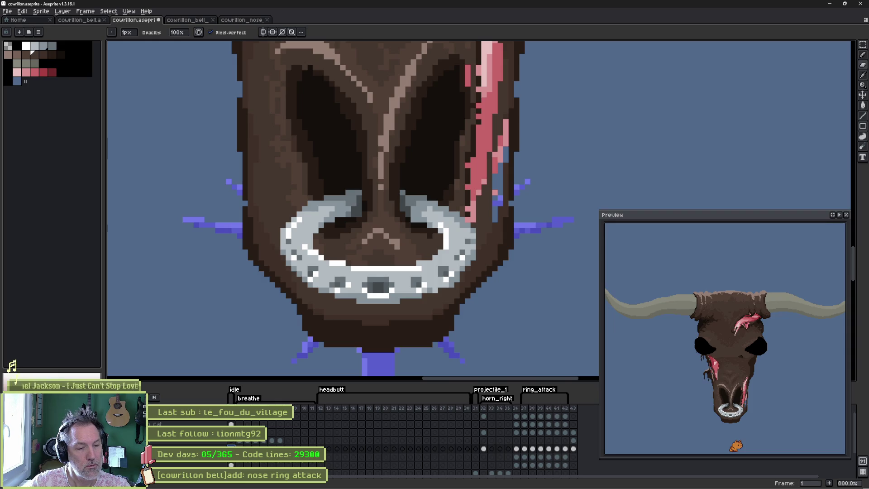
key("Right")
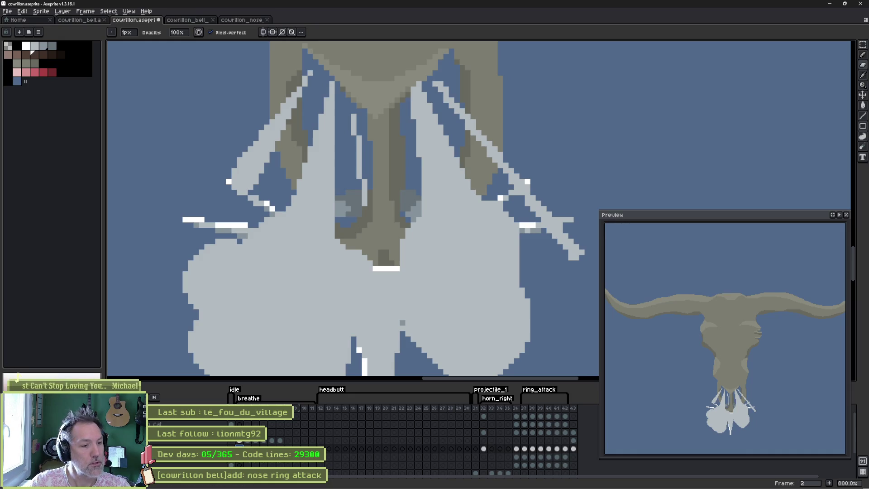
key("ctrl+z")
key("Return")
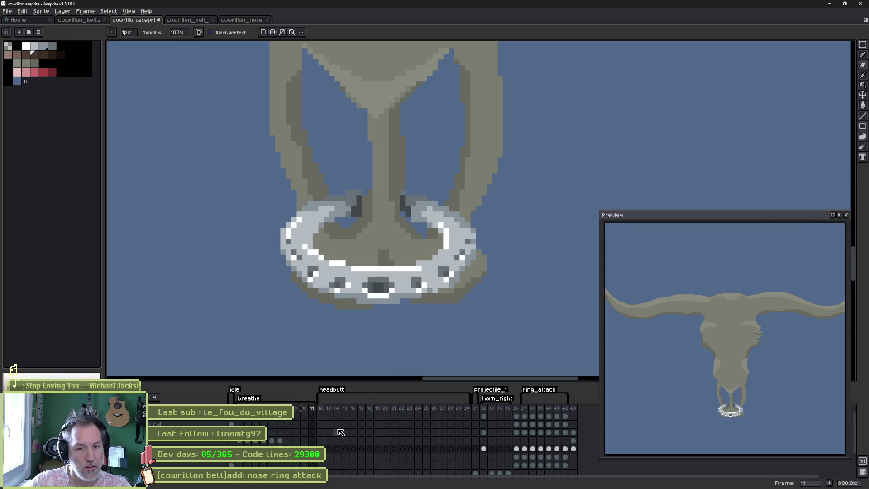
key("ctrl+s")
left_click(831, 5)
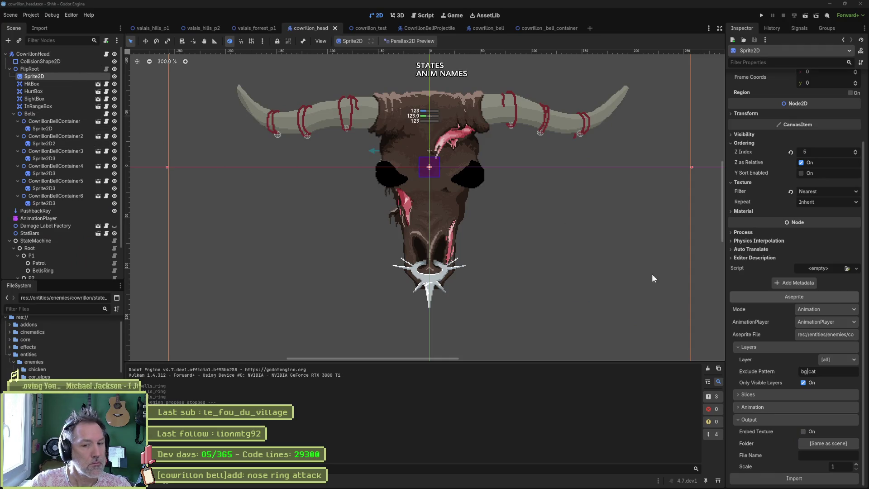
Step: Reimport the bull head from its Aseprite file and open the idle animation in AnimationPlayer
left_click(821, 480)
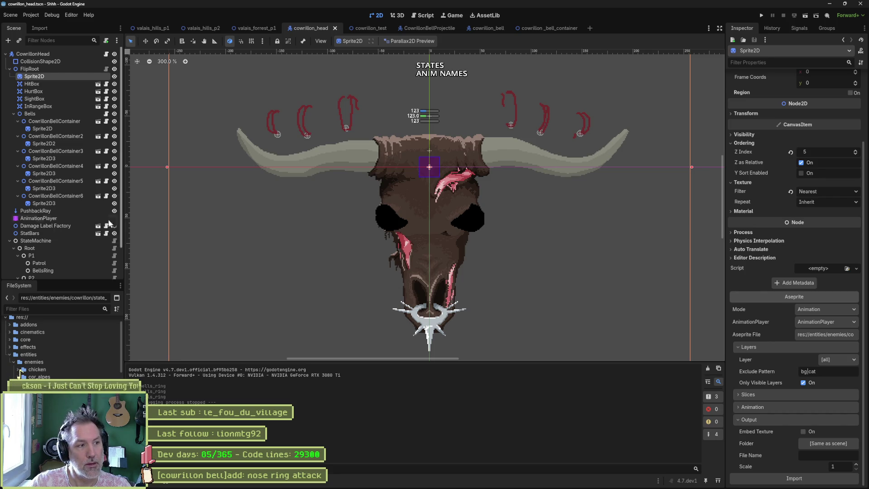
left_click(51, 218)
left_click(334, 332)
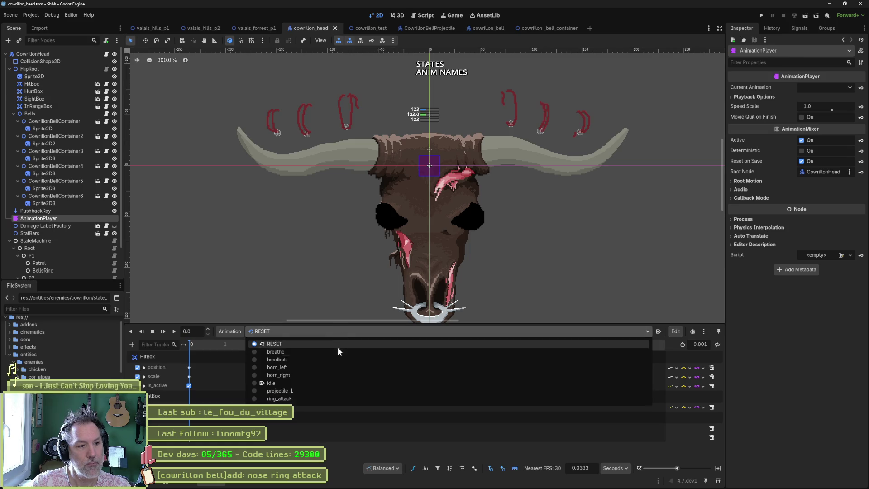
left_click(326, 383)
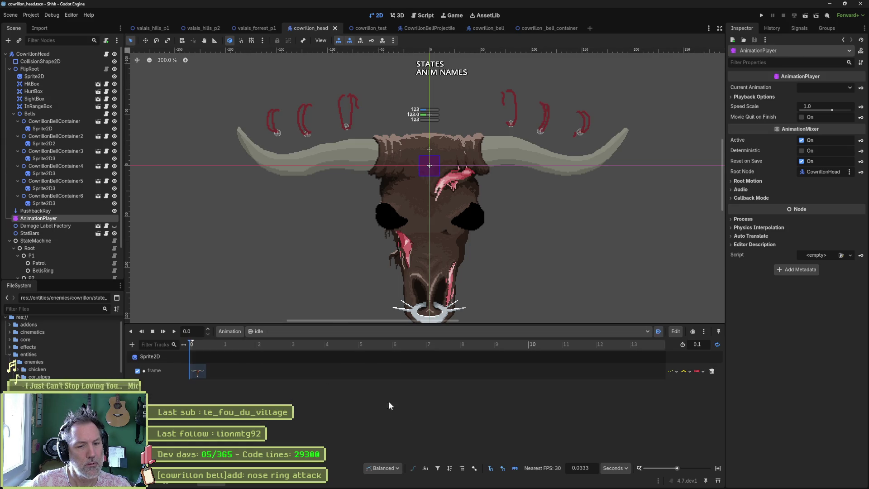
left_click(718, 469)
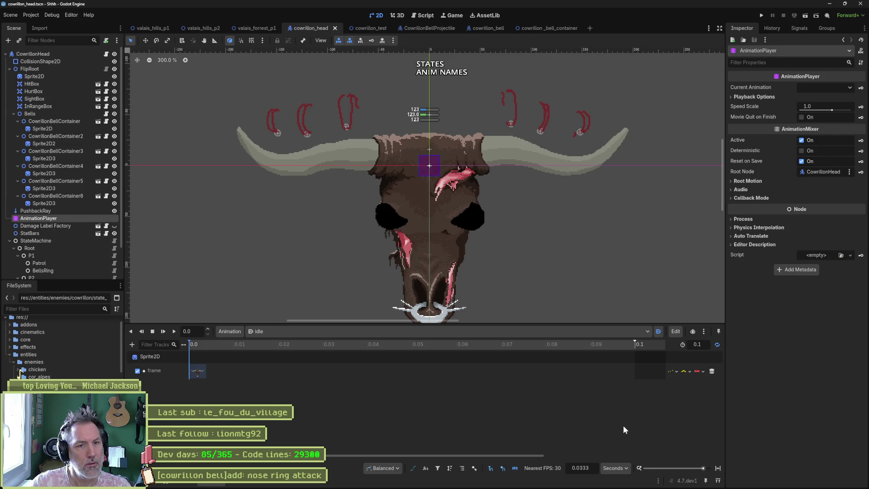
left_click(56, 74)
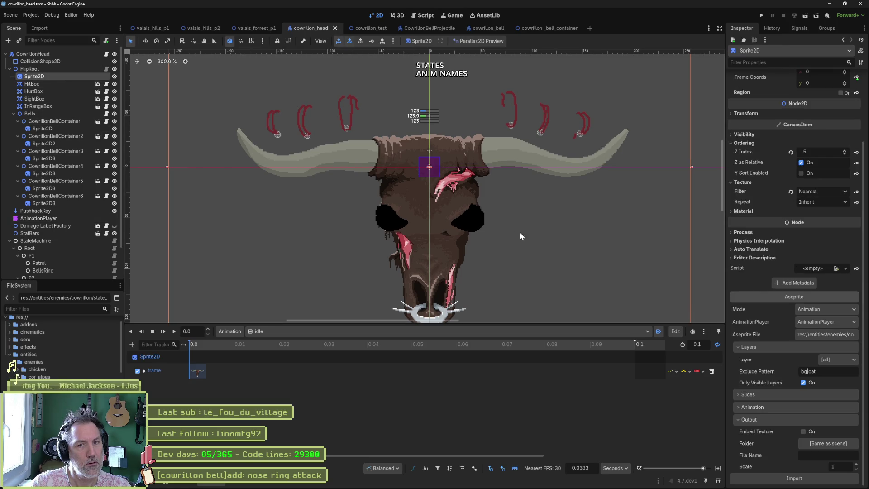
Step: Review the Sprite2D's Offset, Transform and 6×6 Hframes/Vframes settings, collapsing Ordering and Texture
scroll(772, 190, "up", 3)
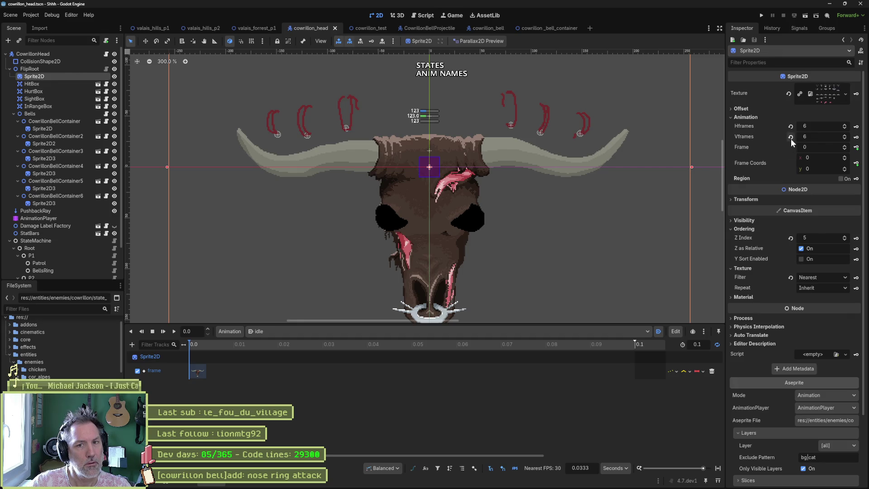
left_click(745, 109)
left_click(745, 109)
left_click(745, 109)
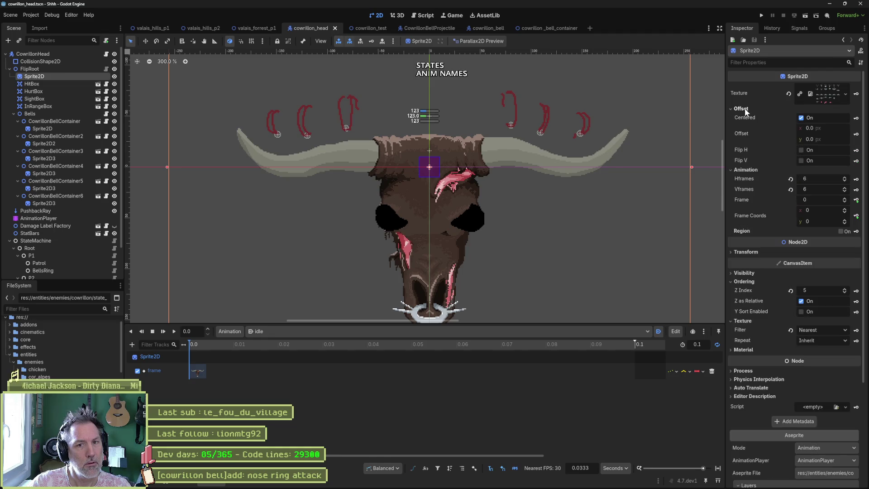
left_click(745, 109)
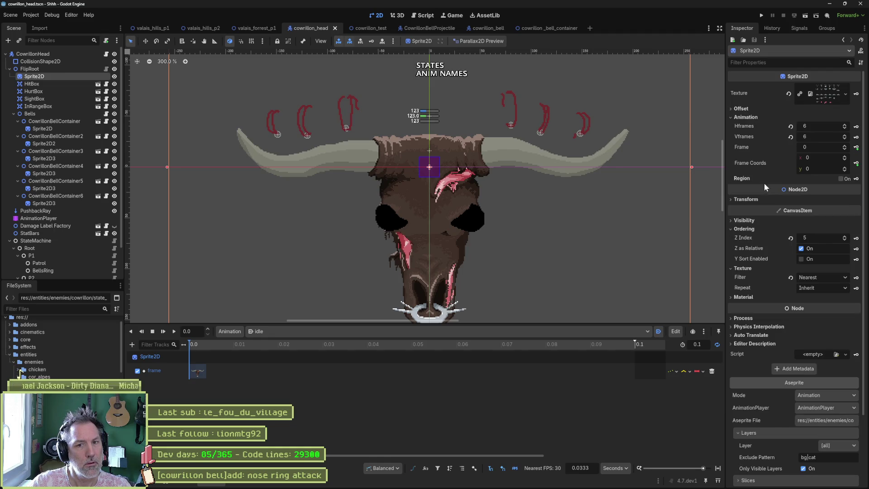
left_click(742, 200)
left_click(742, 200)
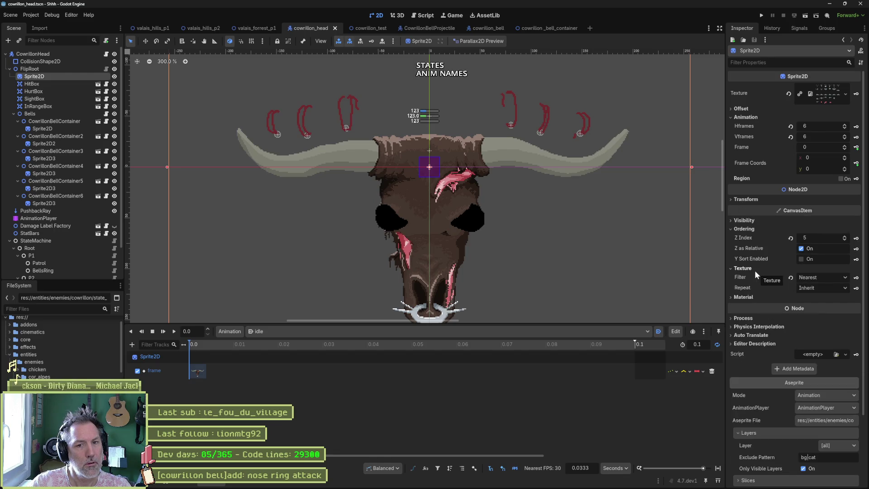
left_click(748, 228)
left_click(743, 237)
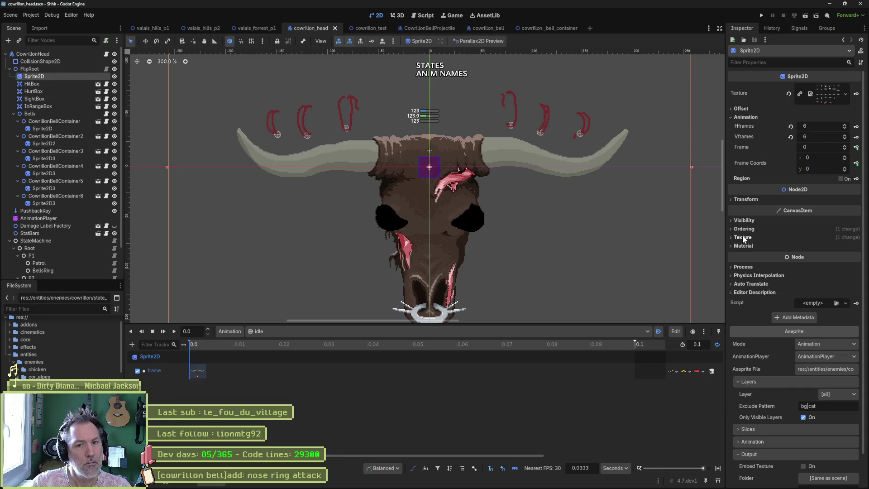
scroll(761, 274, "down", 2)
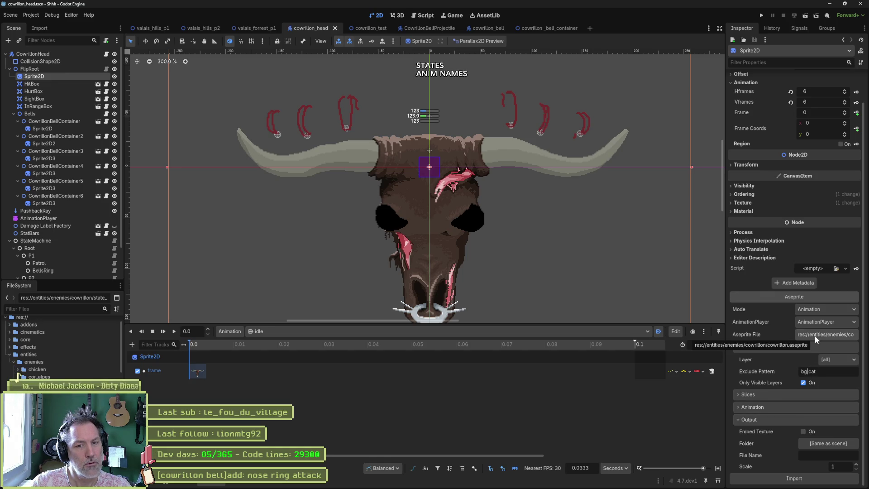
left_click(465, 482)
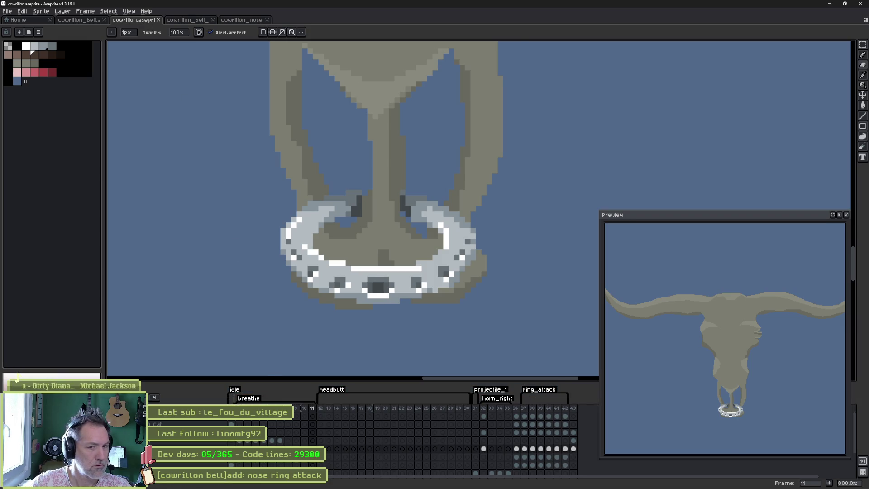
Step: Return the bull head sprite to its first frame, save it, and reimport it in Godot
key("Home")
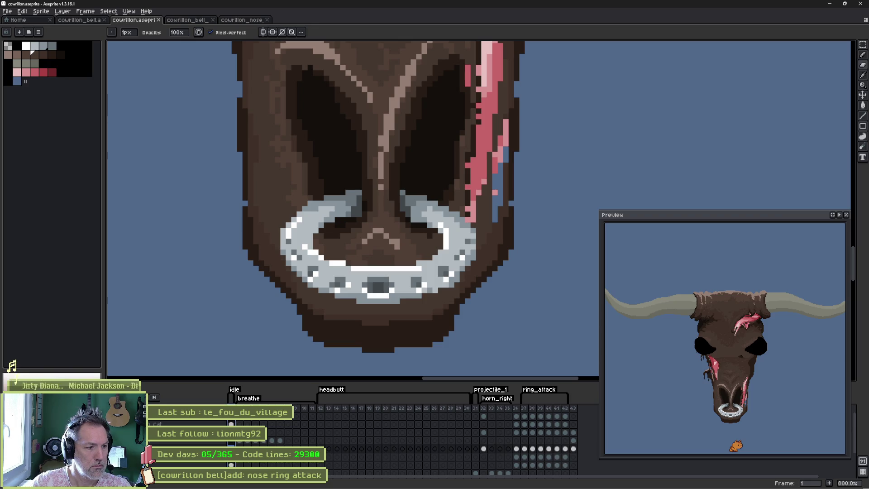
key("ctrl+s")
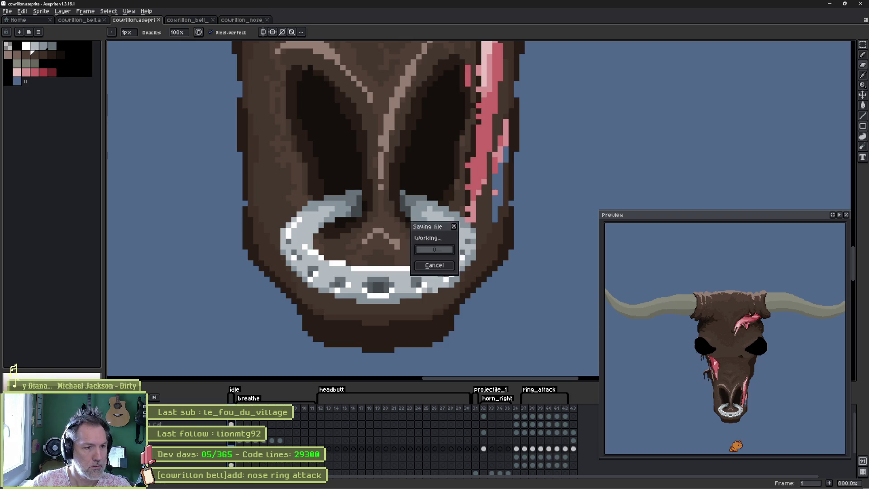
left_click(835, 6)
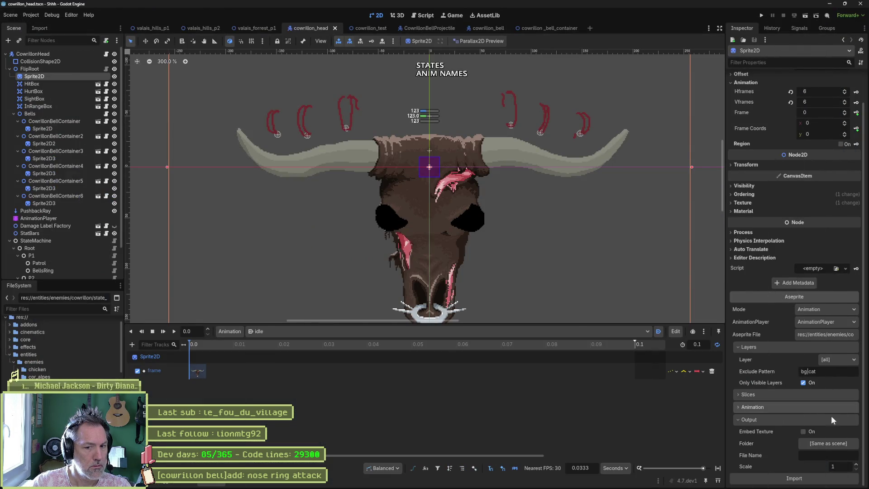
left_click(820, 480)
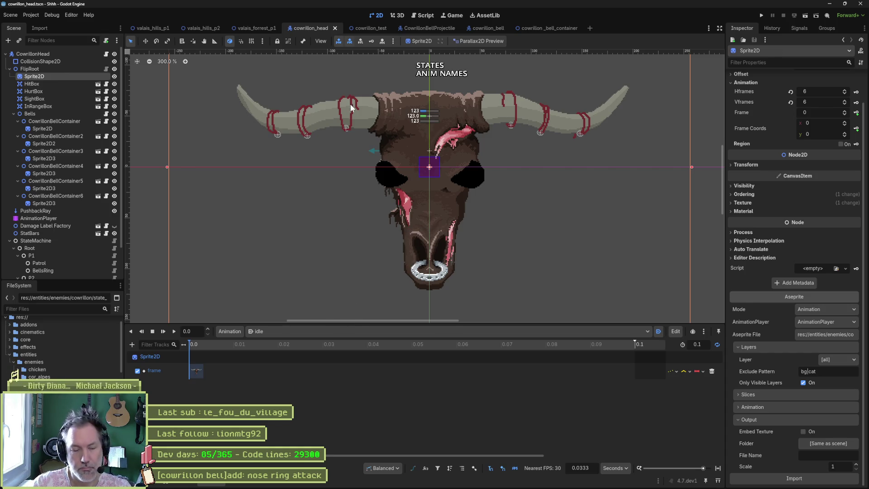
Step: Test-run the cowrillon_head scene, stop it, then open the AnimationPlayer's animation list
key("F6")
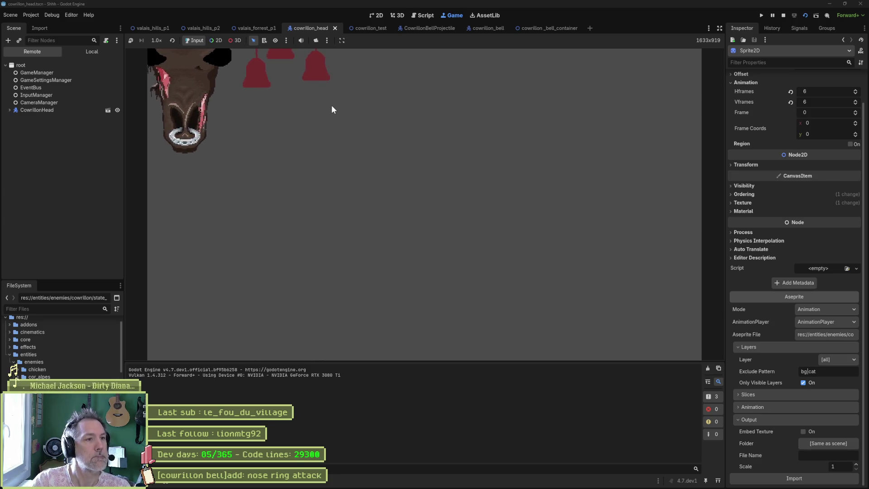
key("F8")
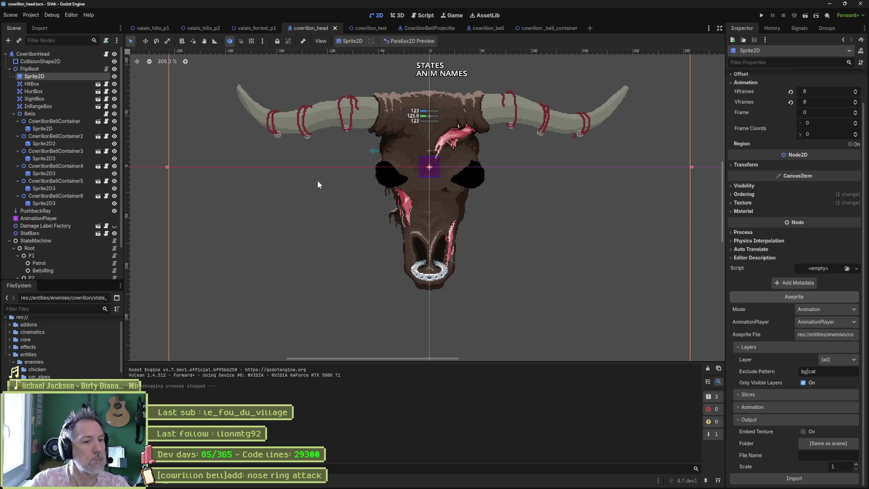
left_click(76, 219)
left_click(319, 332)
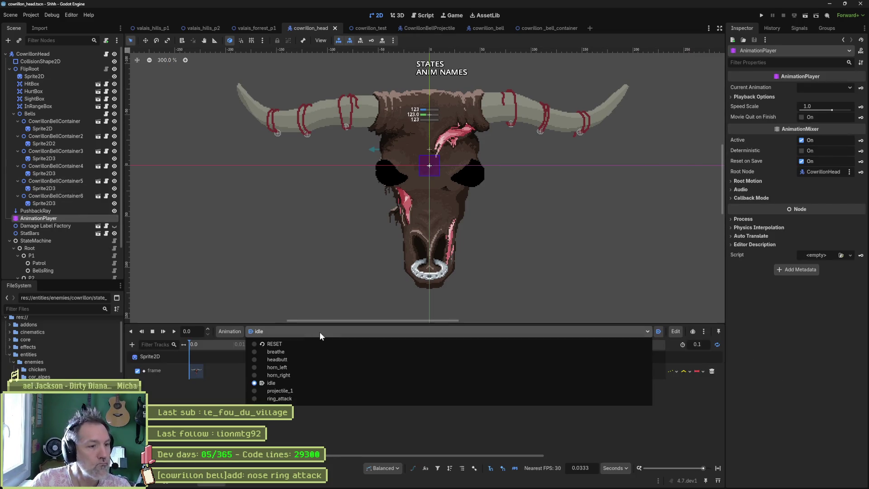
Step: Switch to ring_attack, fit its 0–0.6 timeline, and scrub through the frames on the bull head
left_click(325, 398)
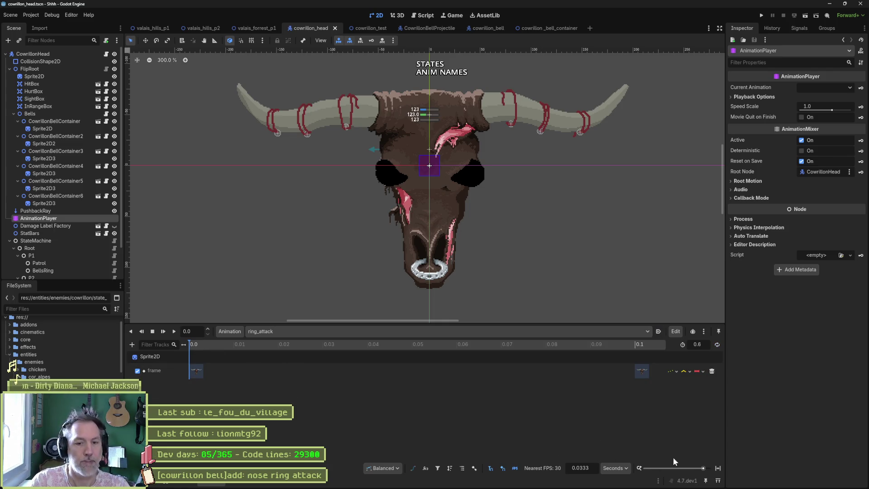
left_click(718, 480)
left_click(718, 480)
left_click(718, 468)
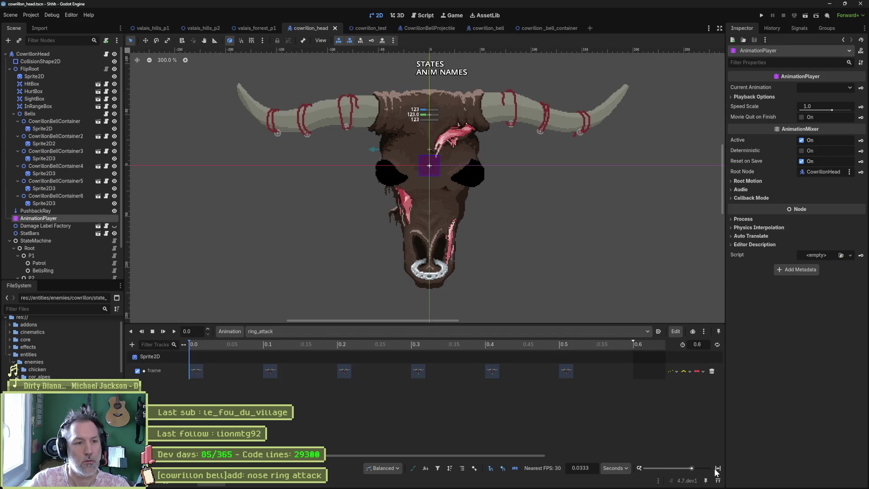
mouse_move(217, 349)
left_mouse_down()
mouse_move(602, 362)
mouse_move(329, 352)
mouse_move(418, 360)
mouse_move(149, 358)
left_mouse_up()
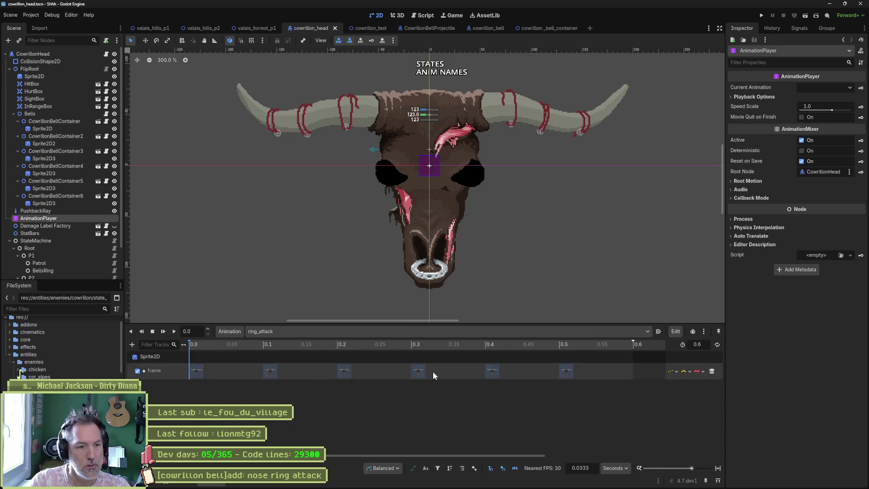
Step: Return the animation player to the idle animation
left_click(343, 332)
left_click(292, 390)
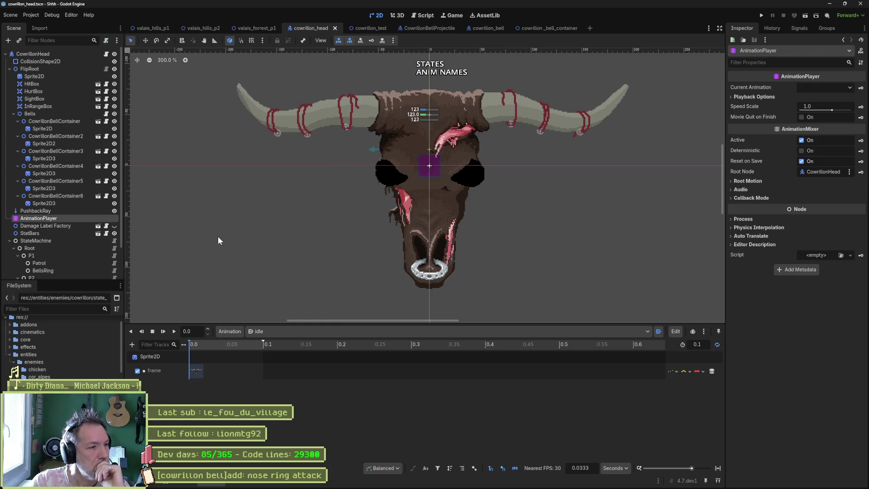
scroll(75, 265, "down", 2)
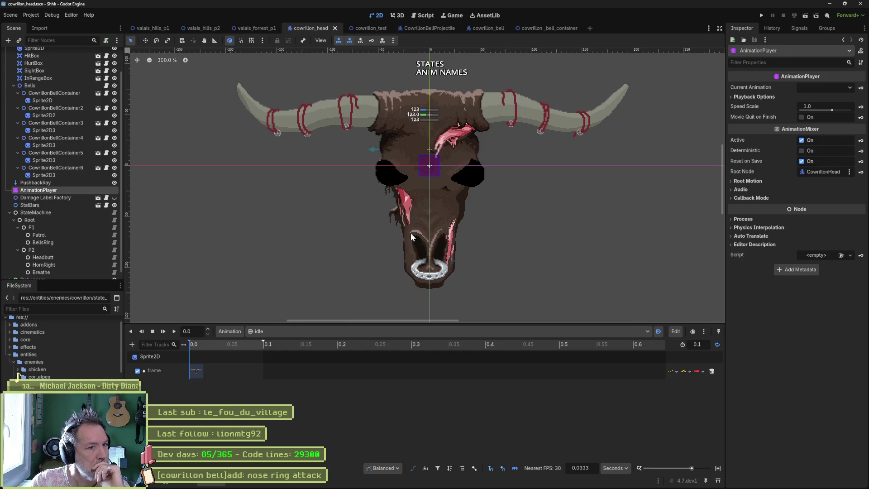
Step: Enlarge the 2D viewport vertically and zoom in closer on the bull head
left_click_drag(378, 323, 381, 370)
scroll(528, 184, "up", 1)
left_click_drag(528, 184, 549, 224)
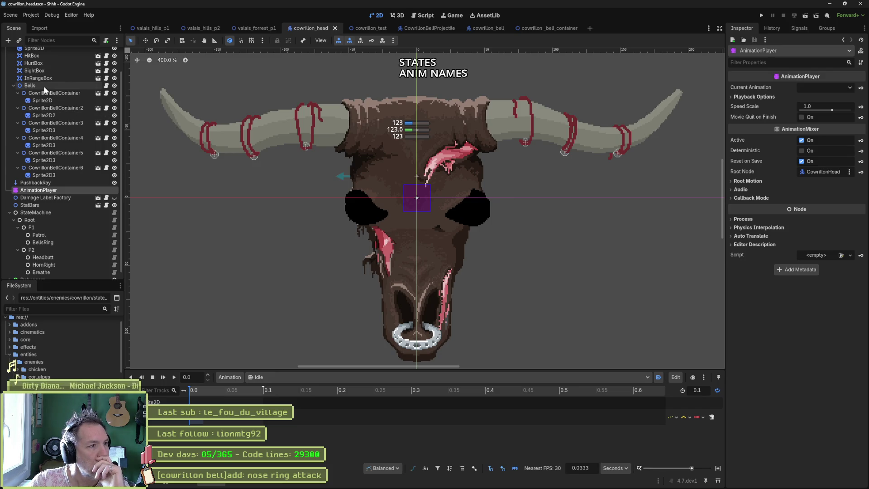
Step: Collapse the Bells group in the Scene tree, keep FlipRoot expanded, and start a new scene tab
left_click(13, 86)
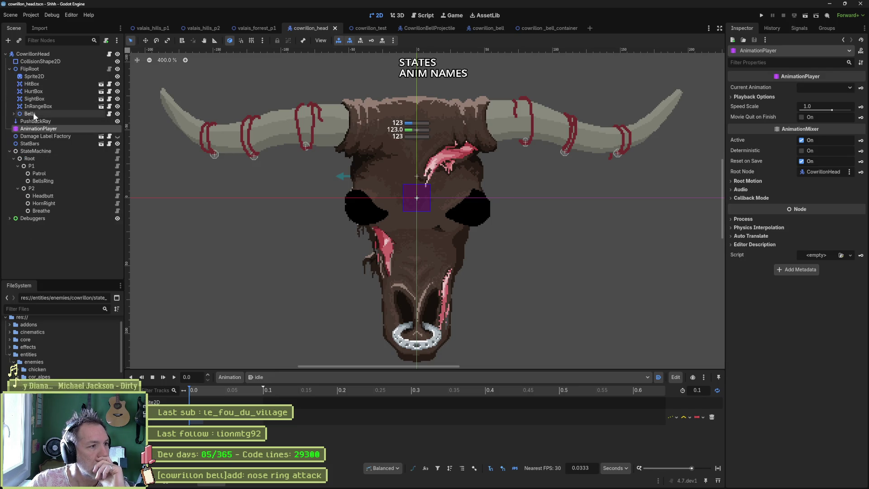
left_click(10, 69)
left_click(9, 69)
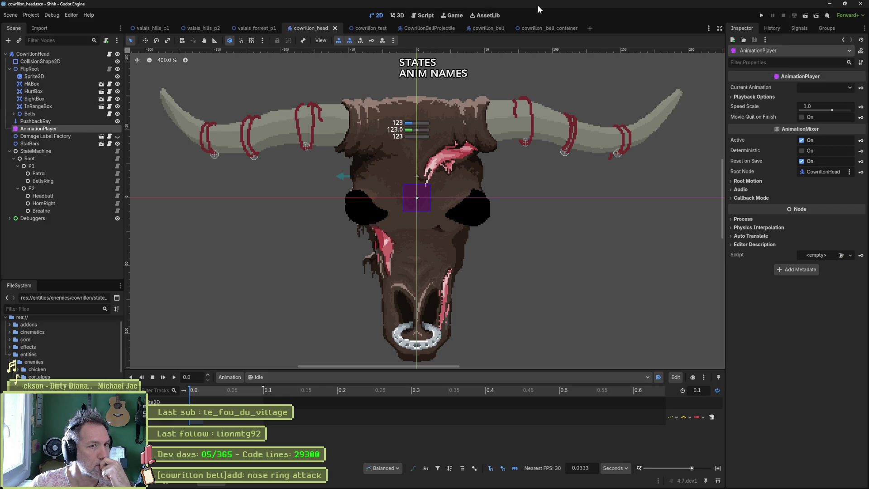
left_click(593, 30)
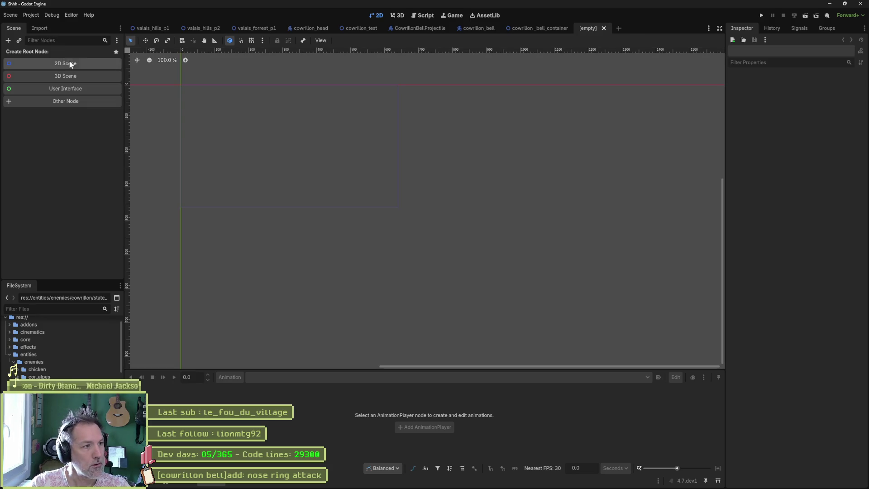
Step: Create a 2D Scene root in the new tab, then close it with Don't Save
left_click(102, 63)
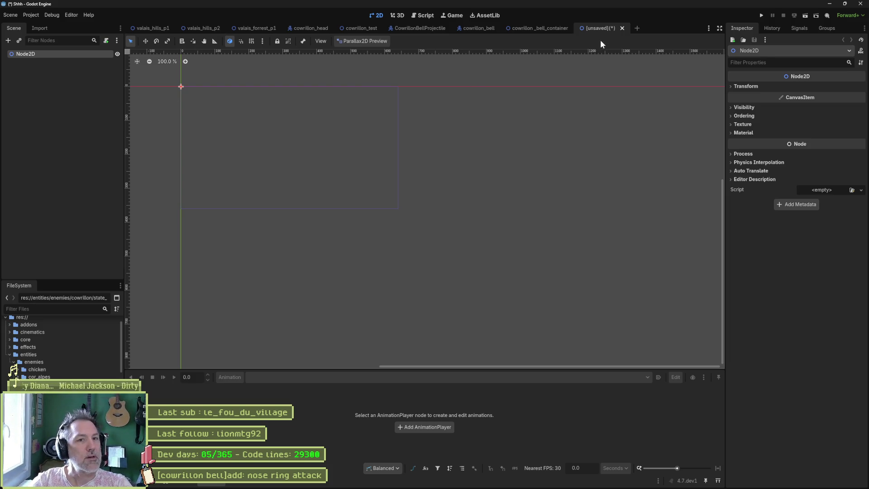
left_click(621, 28)
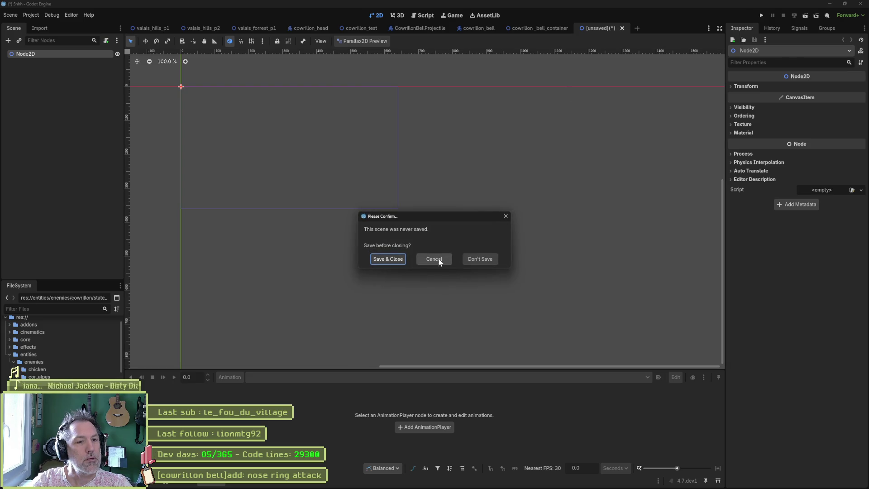
left_click(466, 261)
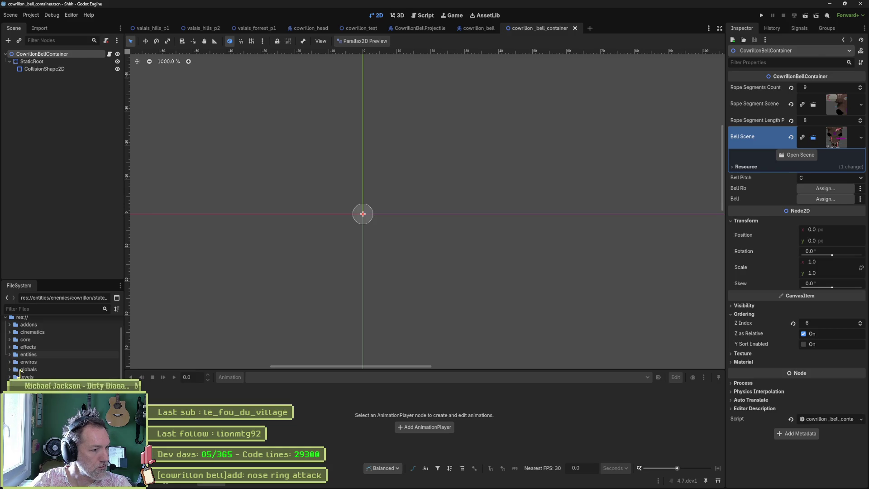
Step: Move the npc_template folder from entities/enemies up into the entities folder
scroll(20, 372, "up", 1)
double_click(20, 374)
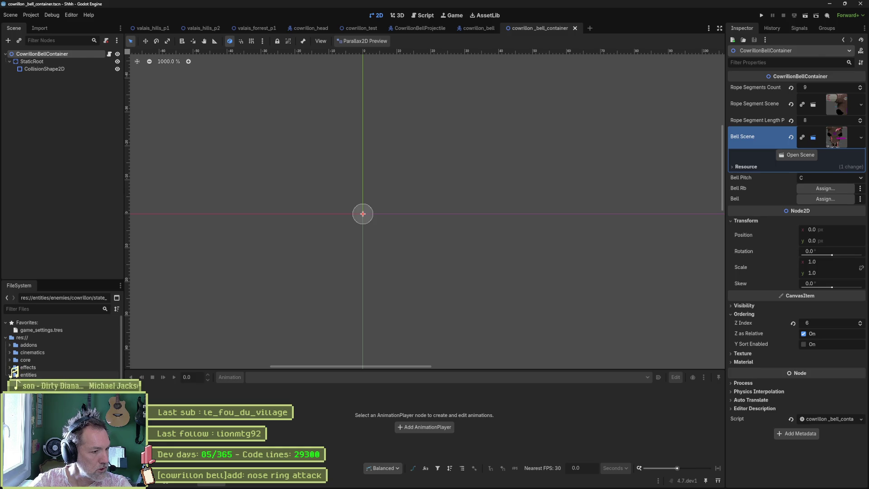
scroll(18, 375, "down", 2)
left_click(15, 382)
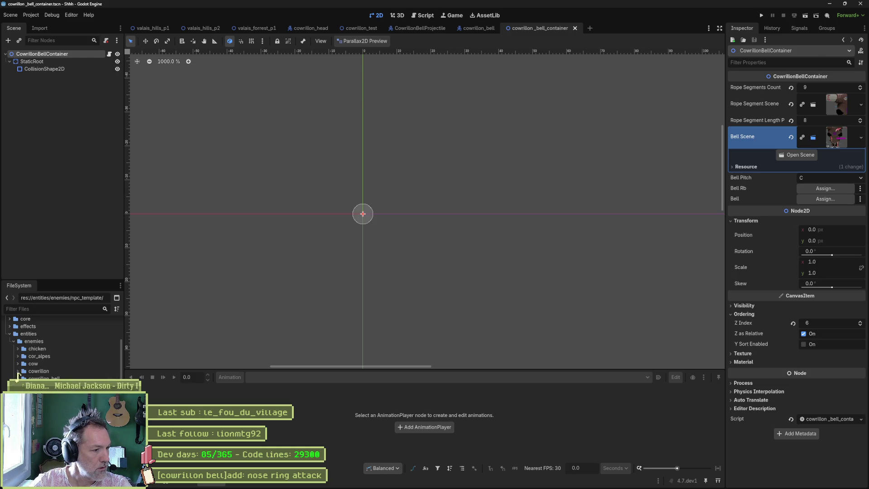
scroll(20, 371, "down", 3)
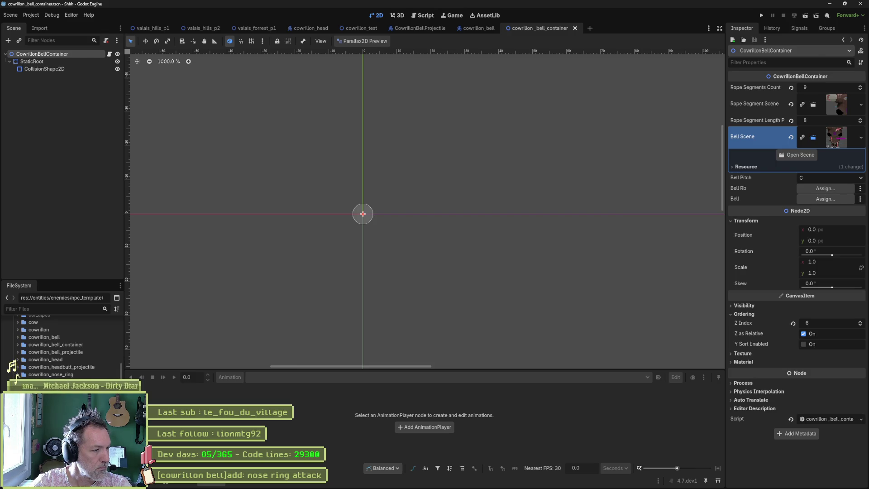
scroll(20, 371, "up", 4)
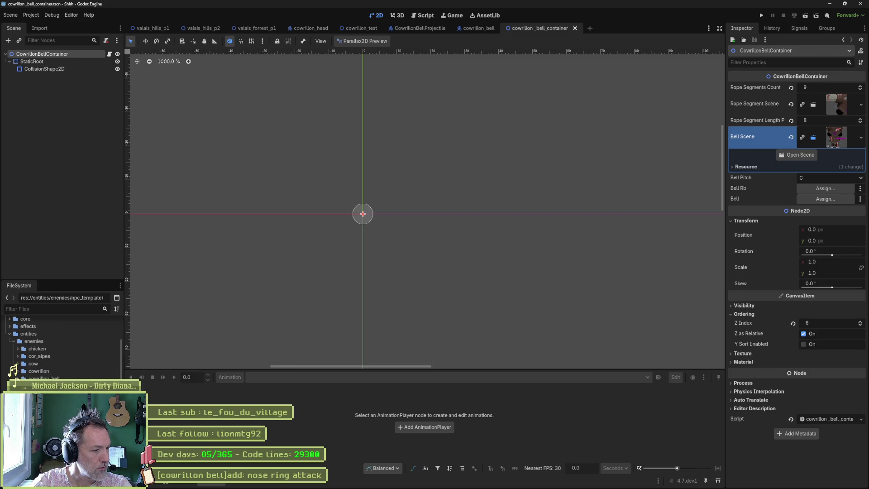
left_click_drag(27, 407, 31, 338)
left_click(409, 251)
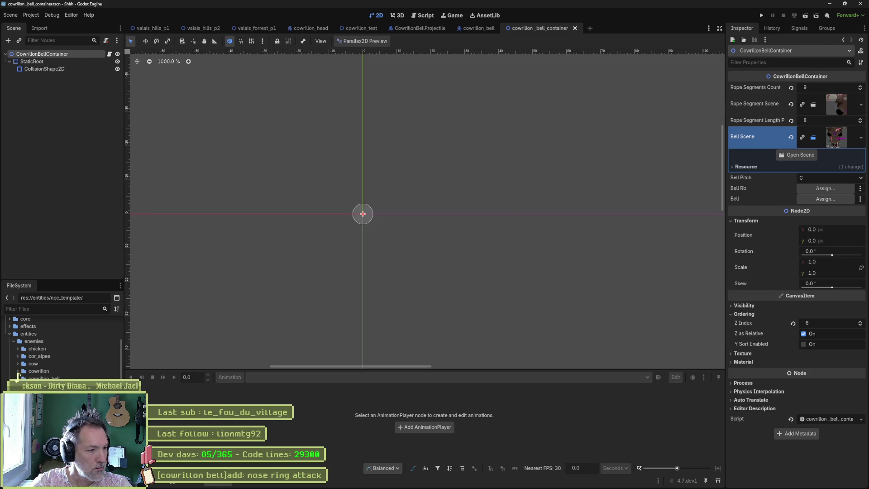
Step: Duplicate npc_template as cowrillon_nose_ring_spike and move the copy into the enemies folder
key("ctrl+d")
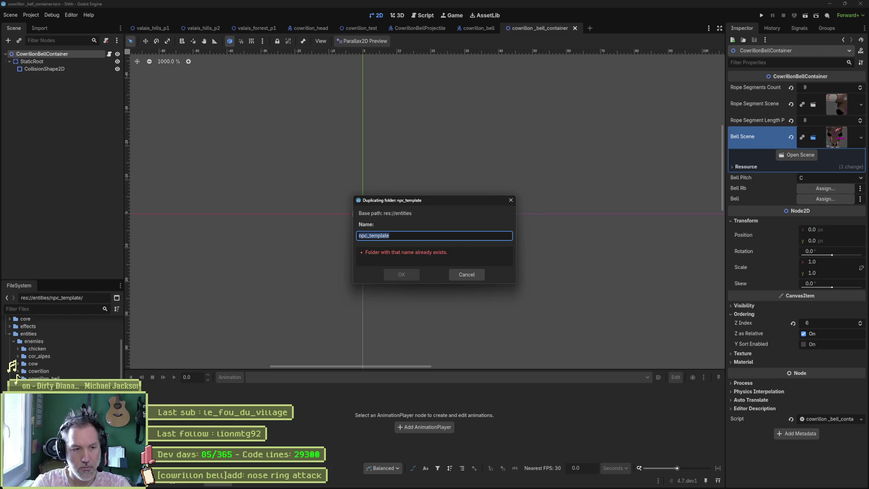
type("cowrillon")
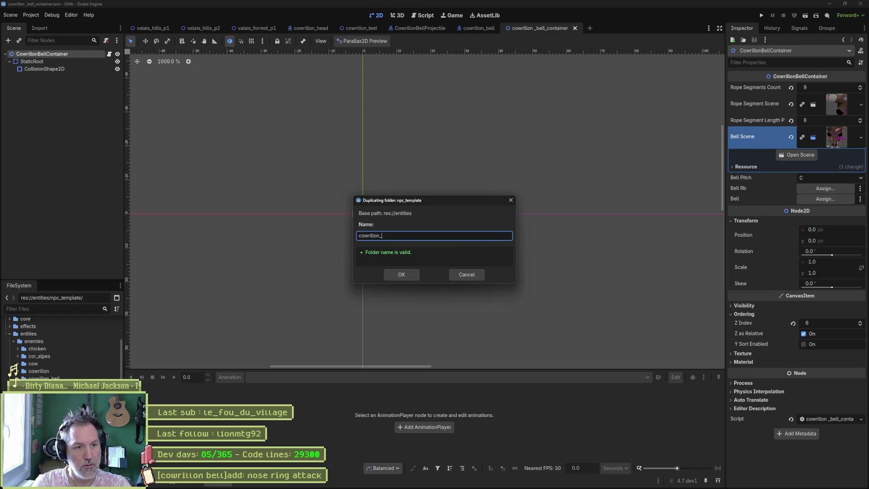
type("_spike")
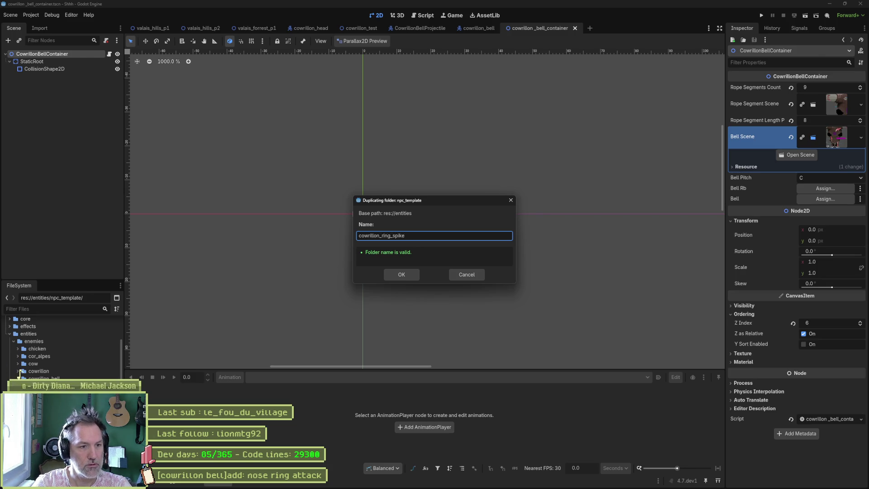
type("nose_")
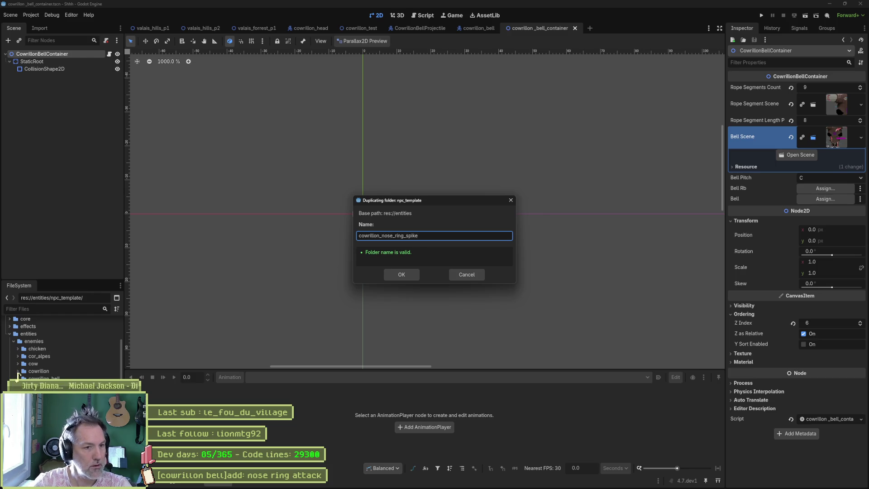
left_click(412, 274)
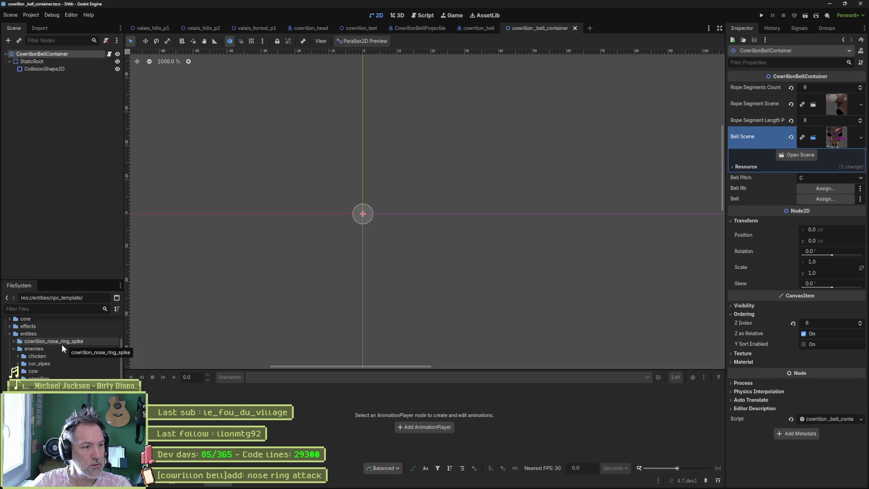
left_click_drag(61, 343, 22, 351)
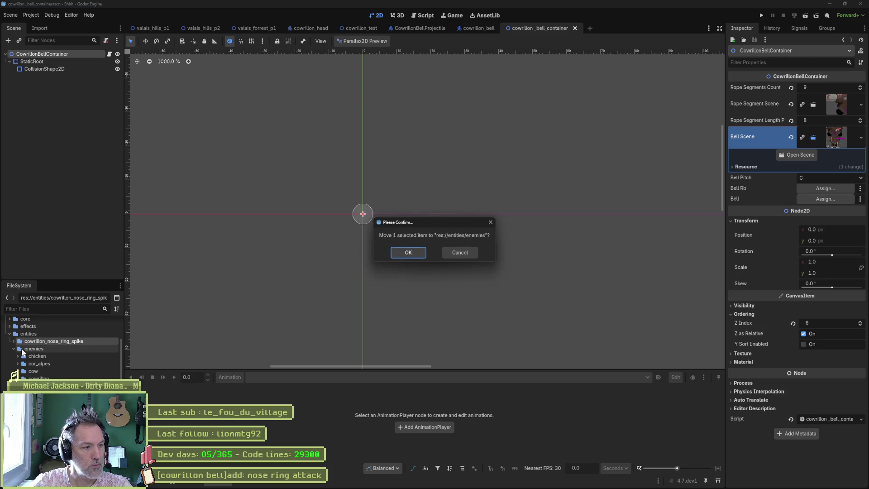
key("Return")
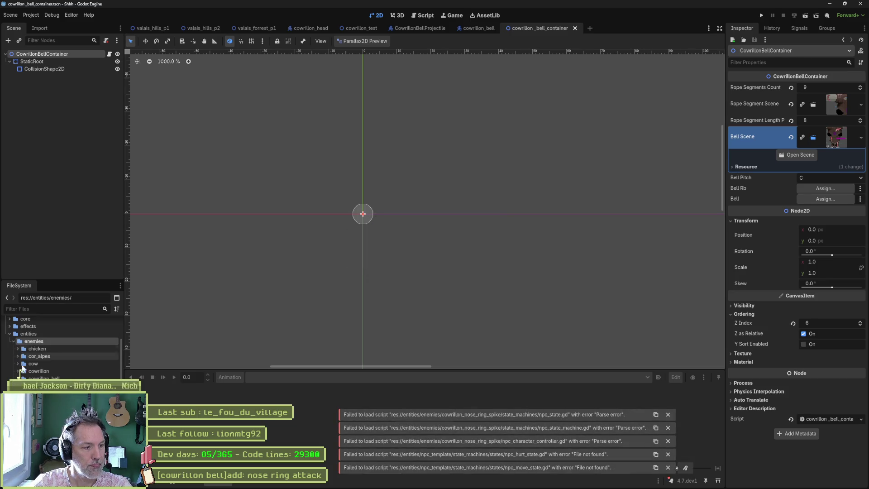